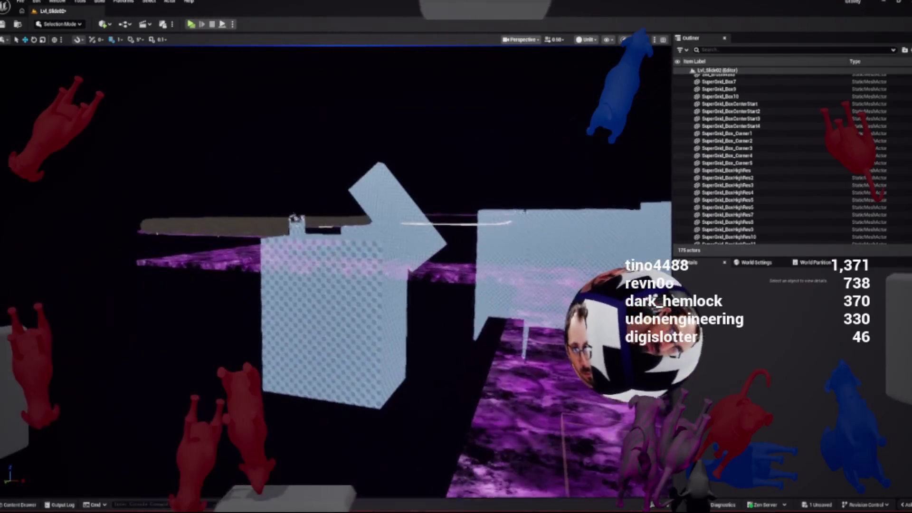
# Fly up over the checkered box, then select and frame SuperGrid_Box_Corner3
pyautogui.press('w')
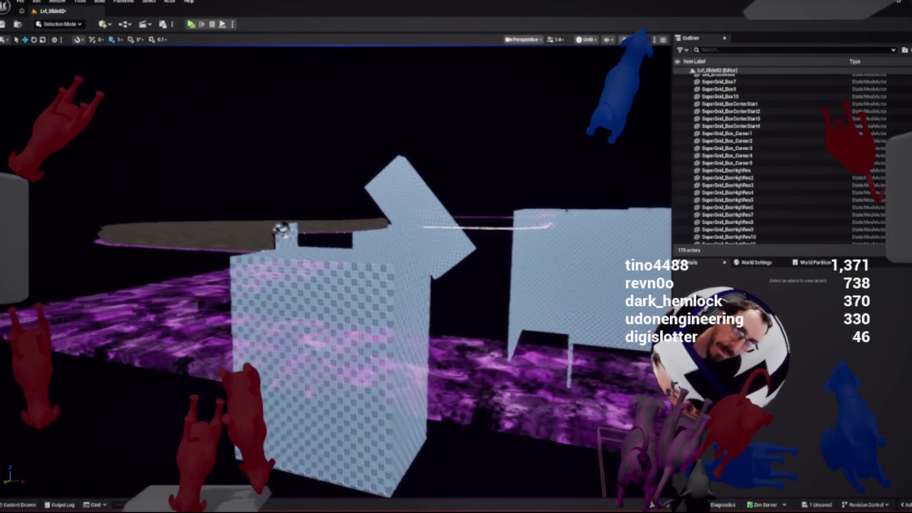
pyautogui.press('e')
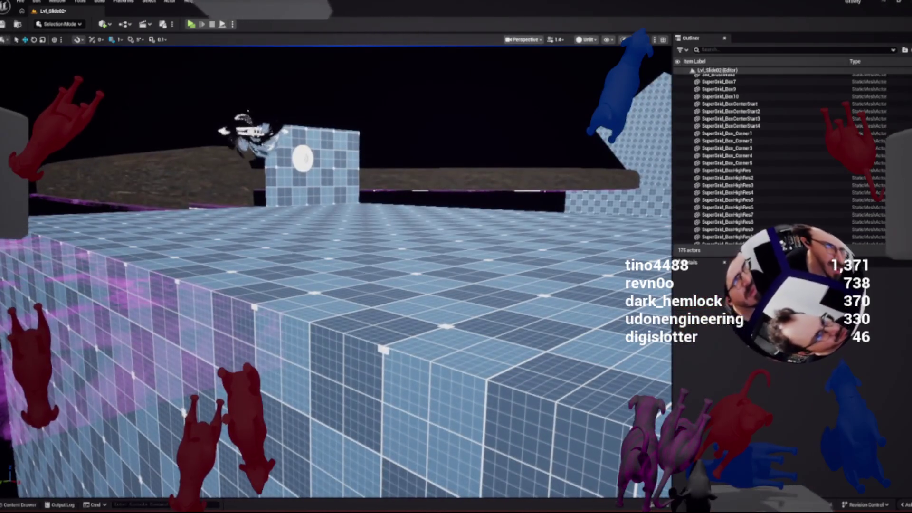
pyautogui.click(726, 148)
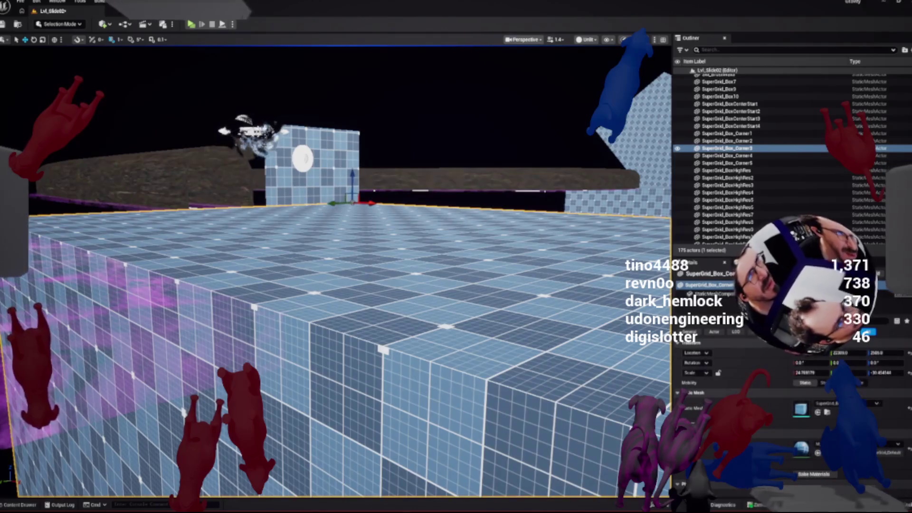
pyautogui.press('f')
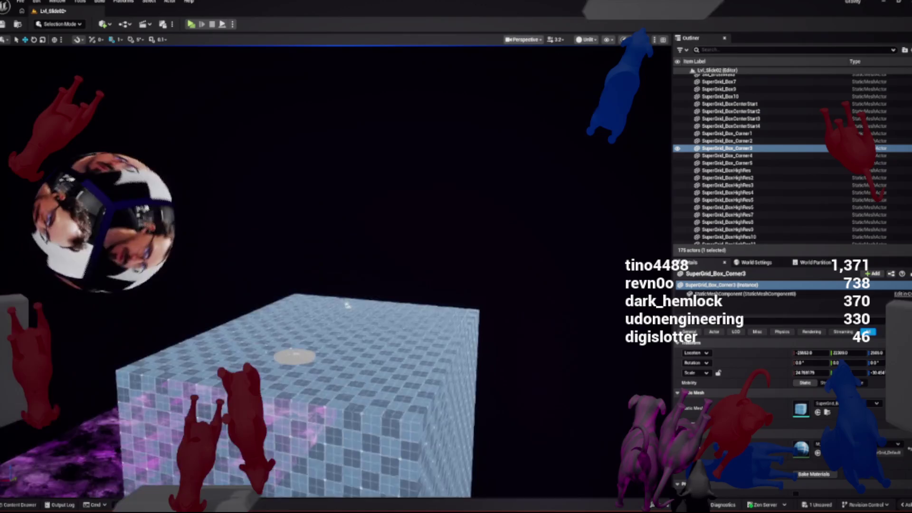
# View SuperGrid_Box_Corner5 from a low side angle, deselect it, and show the GravityObjects assets
pyautogui.press('s')
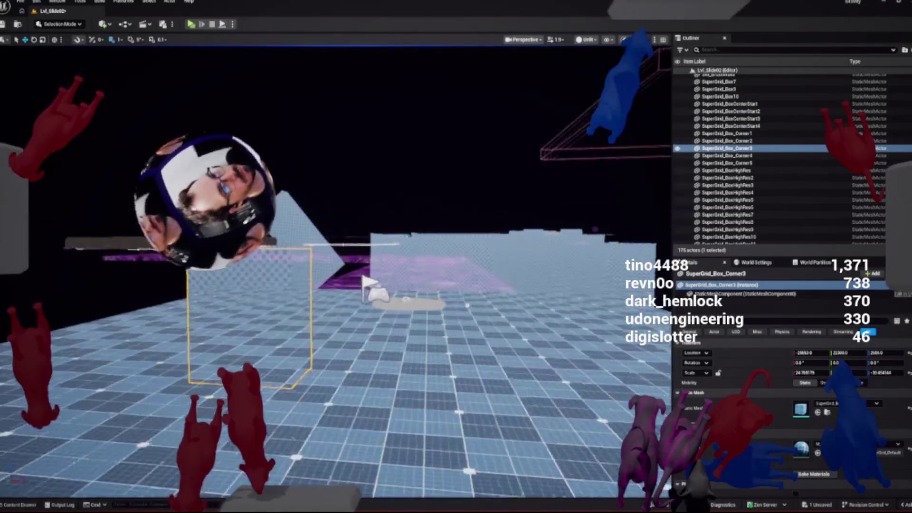
pyautogui.click(726, 163)
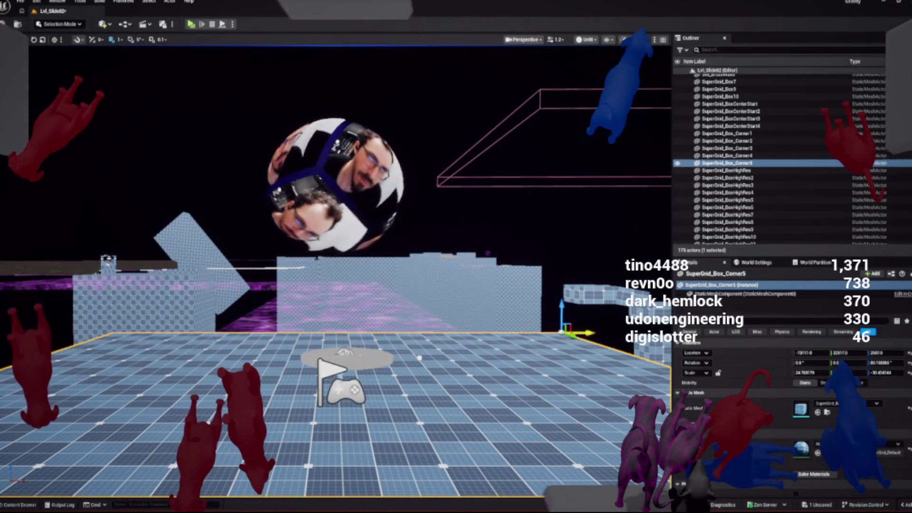
pyautogui.press('Escape')
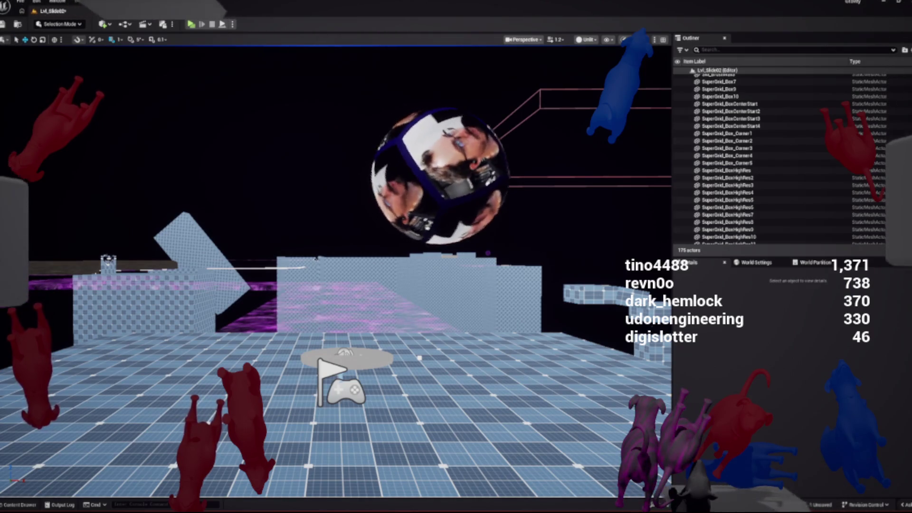
pyautogui.hotkey('ctrl', 'space')
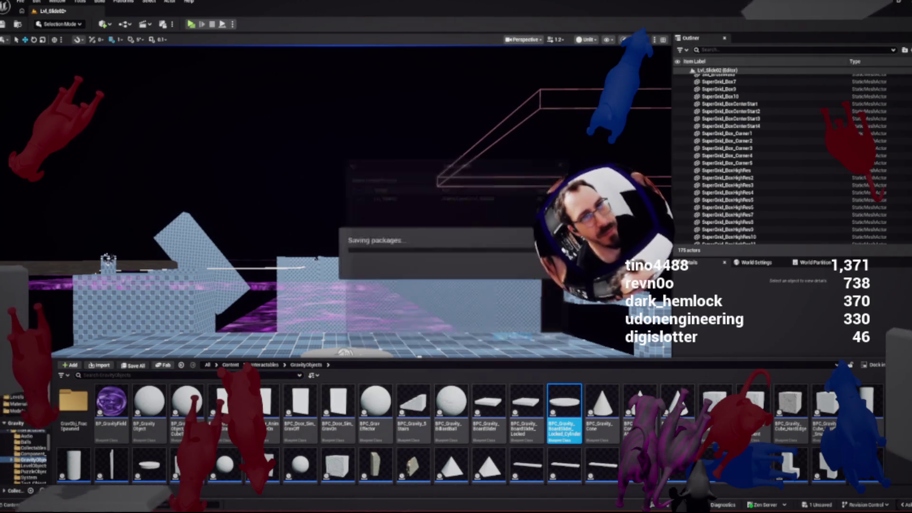
pyautogui.hotkey('alt', 'p')
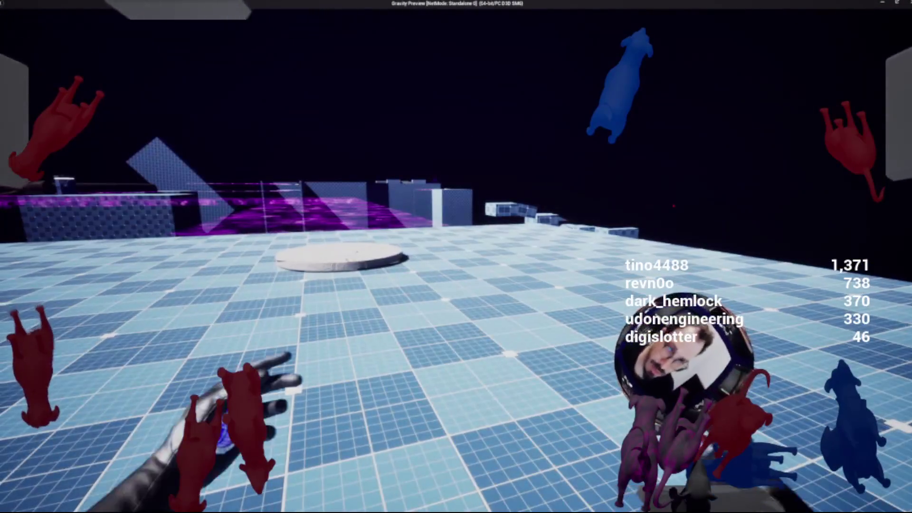
pyautogui.press('w')
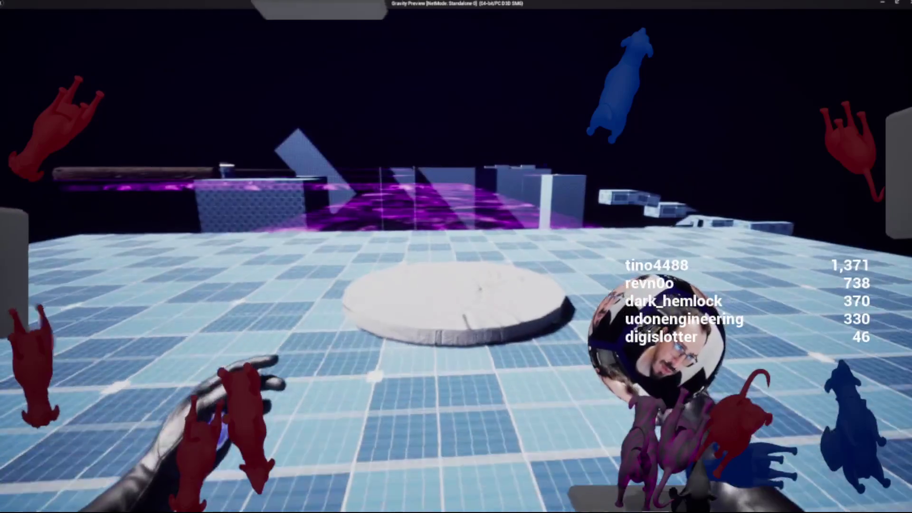
pyautogui.press('w')
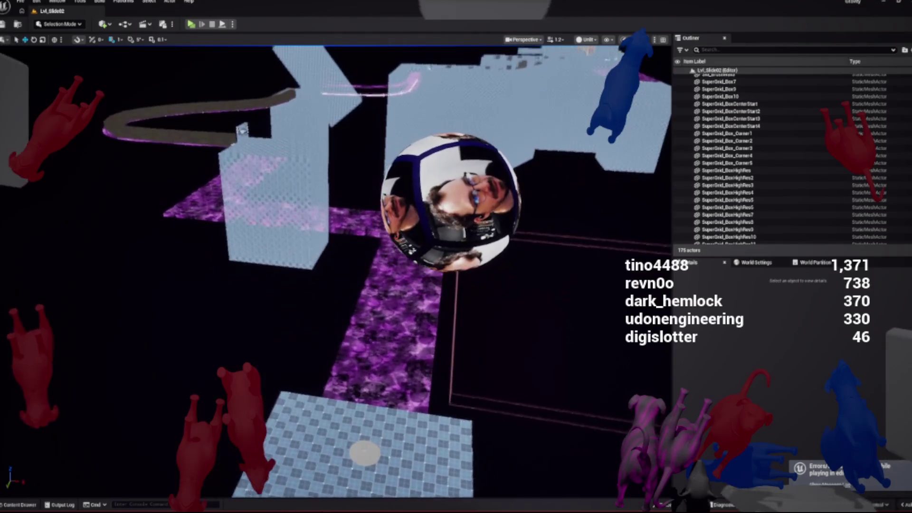
# Reselect the purple GravityPath10 strip and duplicate it as GravityPath11
pyautogui.click(375, 309)
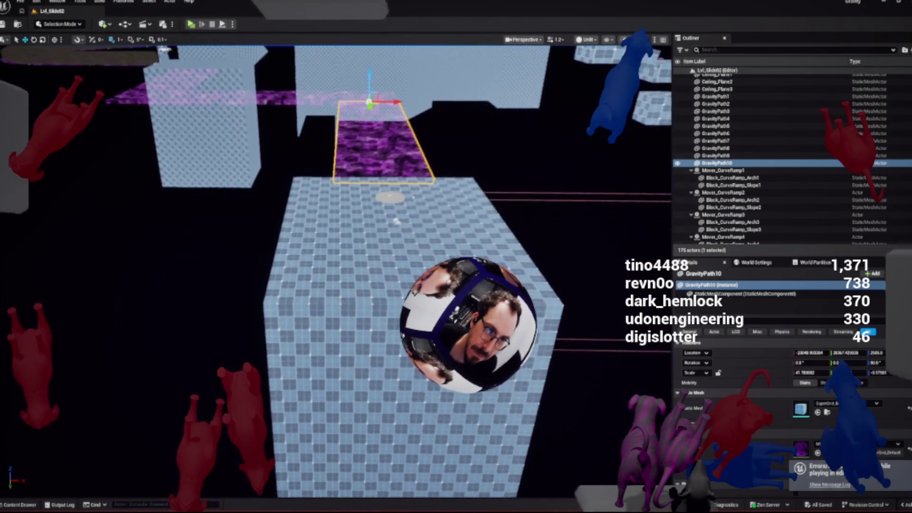
pyautogui.click(354, 253)
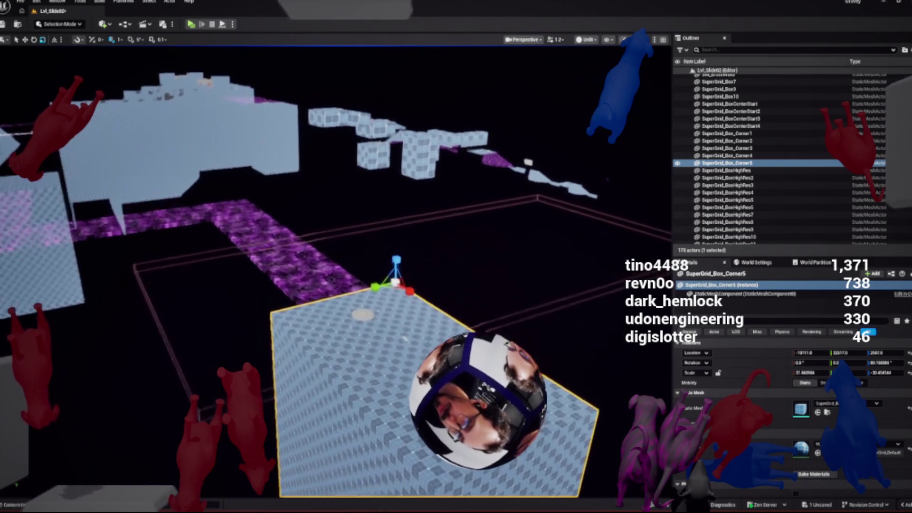
pyautogui.click(389, 285)
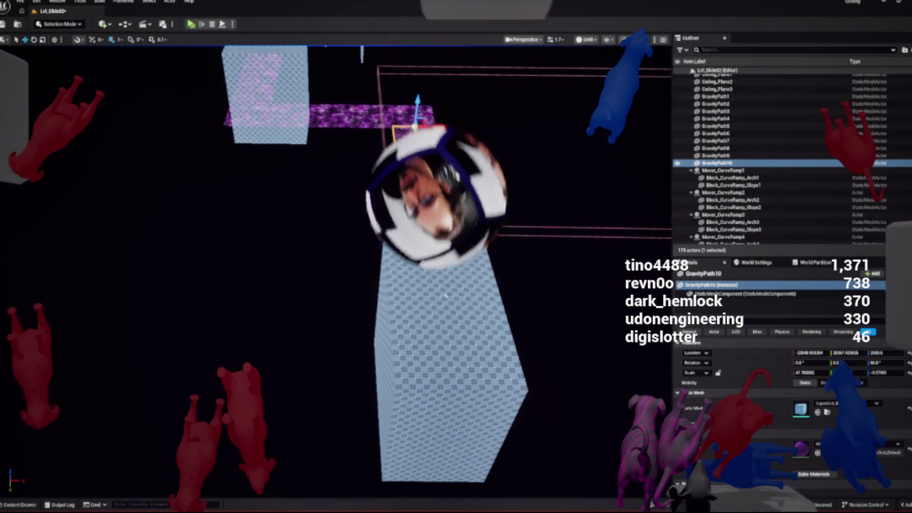
pyautogui.hotkey('ctrl', 'd')
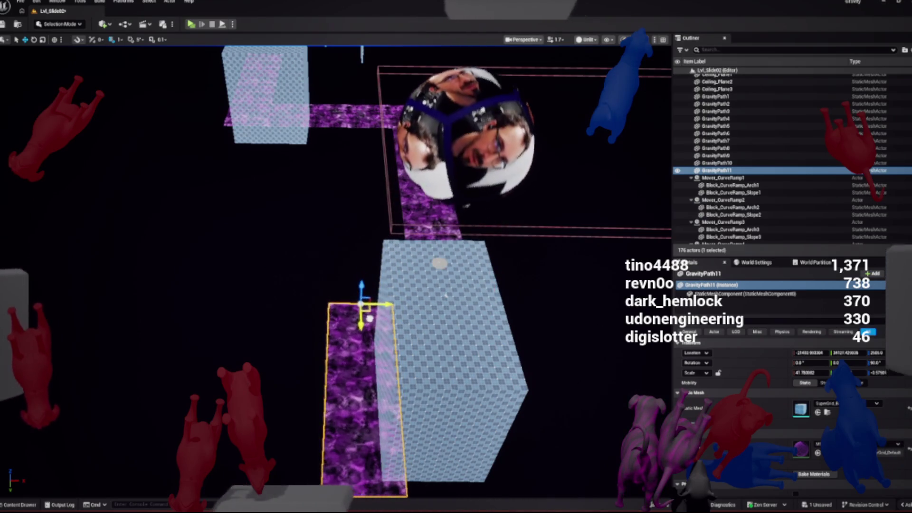
# Rotate the new GravityPath11 strip about 90° and slide it to the right
pyautogui.press('e')
pyautogui.moveTo(335, 289)
pyautogui.mouseDown()
pyautogui.moveTo(414, 309)
pyautogui.moveTo(356, 343)
pyautogui.moveTo(363, 332)
pyautogui.moveTo(361, 346)
pyautogui.mouseUp()
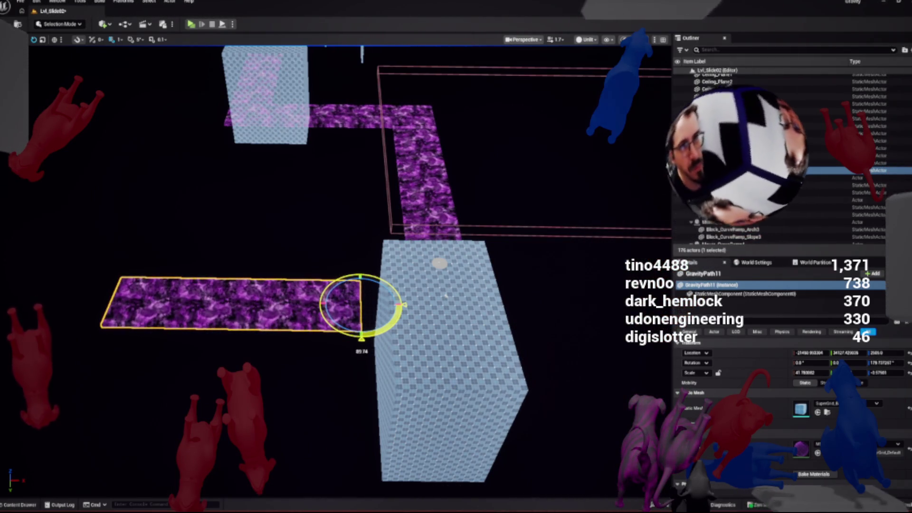
pyautogui.press('w')
pyautogui.moveTo(377, 305); pyautogui.dragTo(407, 308)
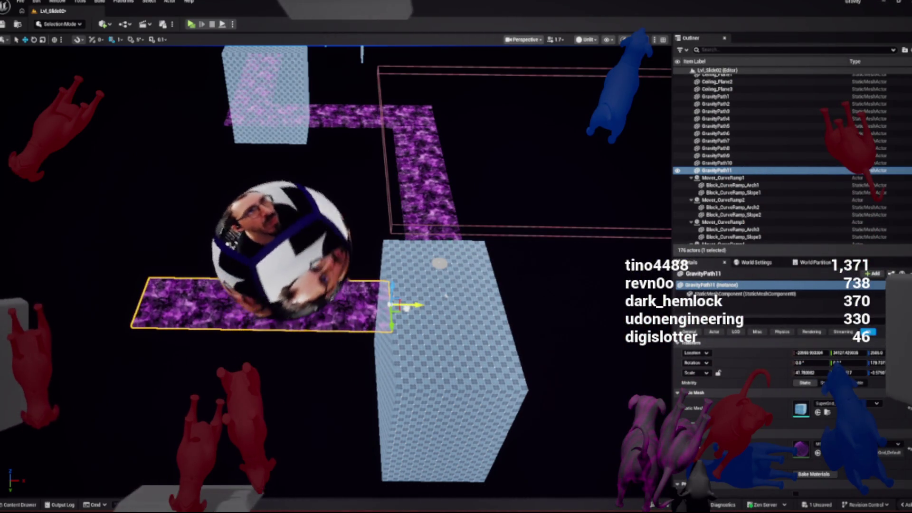
# Undo the duplicate strip and stretch SuperGrid_Box_Corner5 wider along X
pyautogui.click(441, 332)
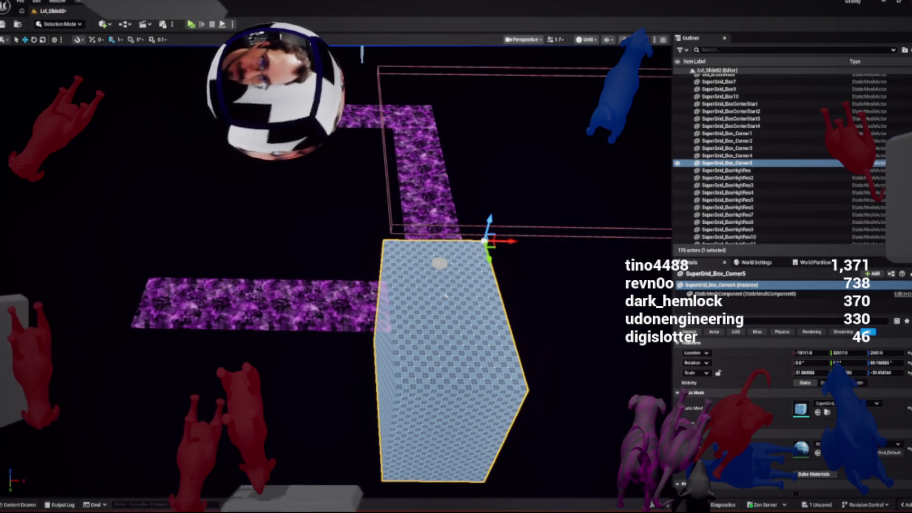
pyautogui.scroll(2, 336, 265)
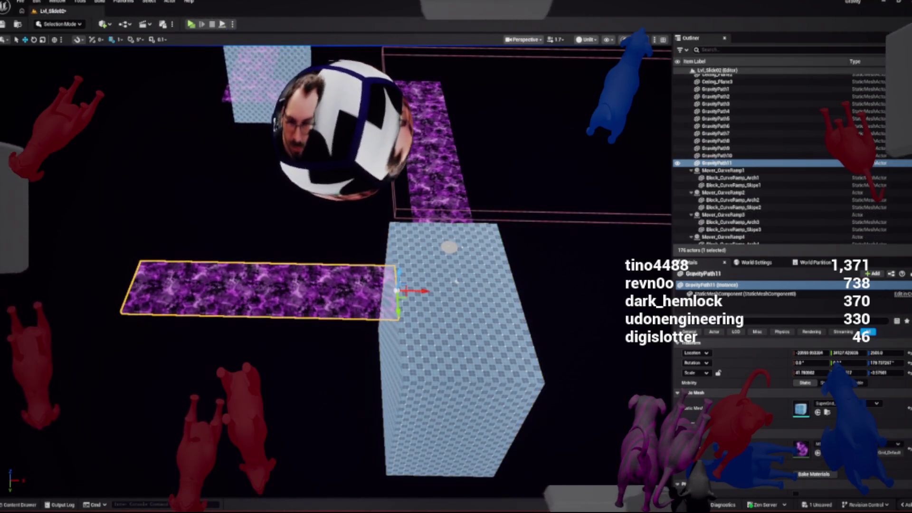
pyautogui.hotkey('ctrl', 'z')
pyautogui.hotkey('ctrl', 'z')
pyautogui.hotkey('ctrl', 'y')
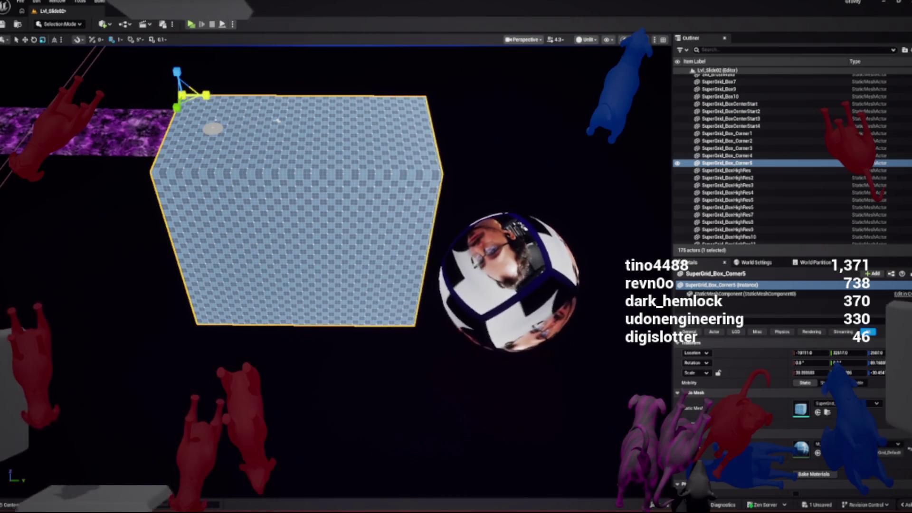
pyautogui.moveTo(206, 95); pyautogui.dragTo(280, 97)
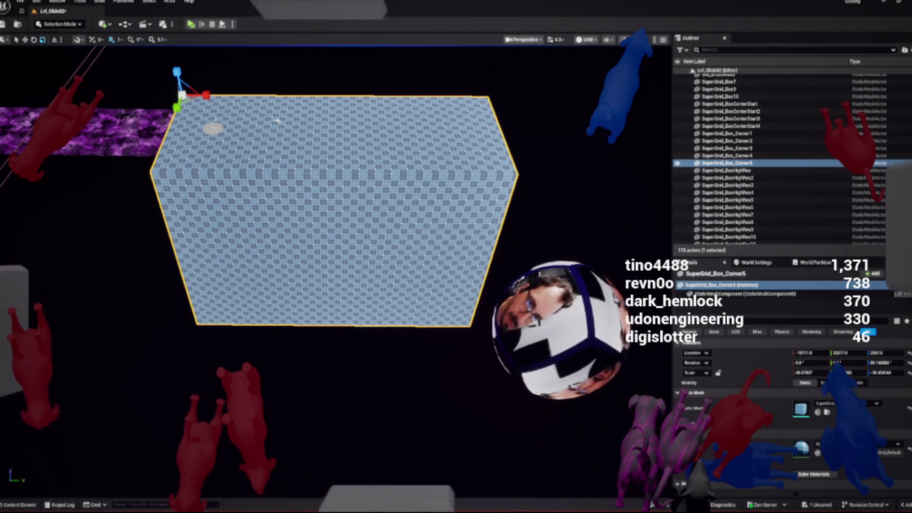
pyautogui.hotkey('ctrl', 'z')
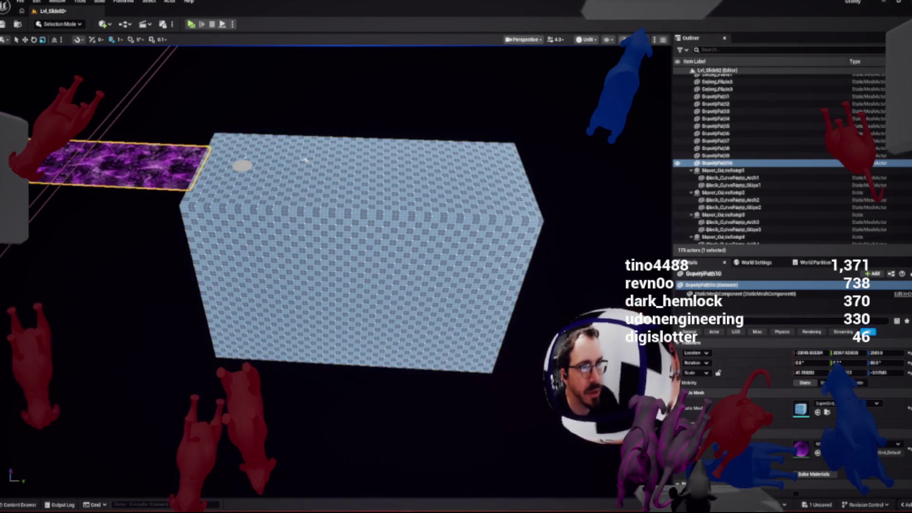
# Duplicate GravityPath10 again as GravityPath11, turn it a quarter turn and nudge it beside the cube
pyautogui.hotkey('ctrl', 'd')
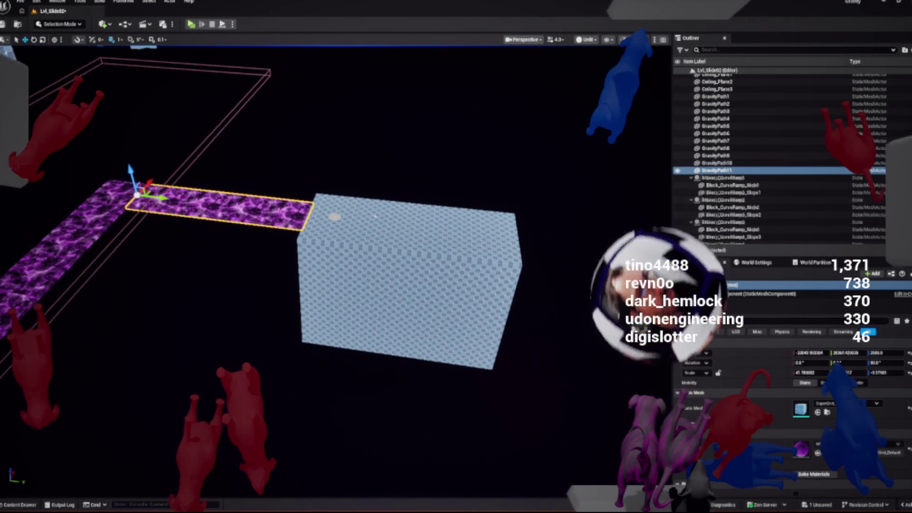
pyautogui.moveTo(159, 197)
pyautogui.mouseDown()
pyautogui.moveTo(378, 257)
pyautogui.moveTo(514, 275)
pyautogui.moveTo(507, 281)
pyautogui.mouseUp()
pyautogui.press('e')
pyautogui.moveTo(375, 217); pyautogui.dragTo(332, 171)
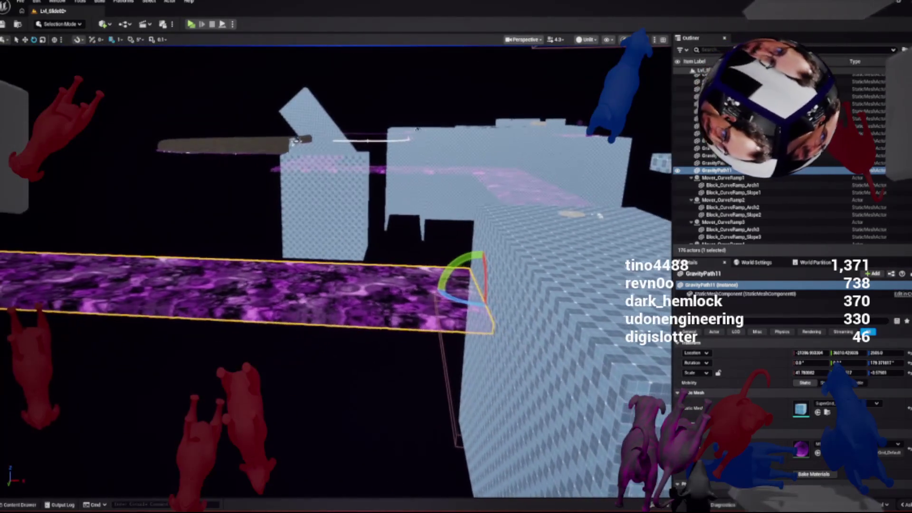
pyautogui.press('w')
pyautogui.moveTo(567, 291); pyautogui.dragTo(581, 288)
pyautogui.moveTo(332, 237)
pyautogui.mouseDown()
pyautogui.moveTo(332, 228)
pyautogui.moveTo(332, 247)
pyautogui.moveTo(332, 224)
pyautogui.moveTo(285, 245)
pyautogui.moveTo(361, 223)
pyautogui.mouseUp()
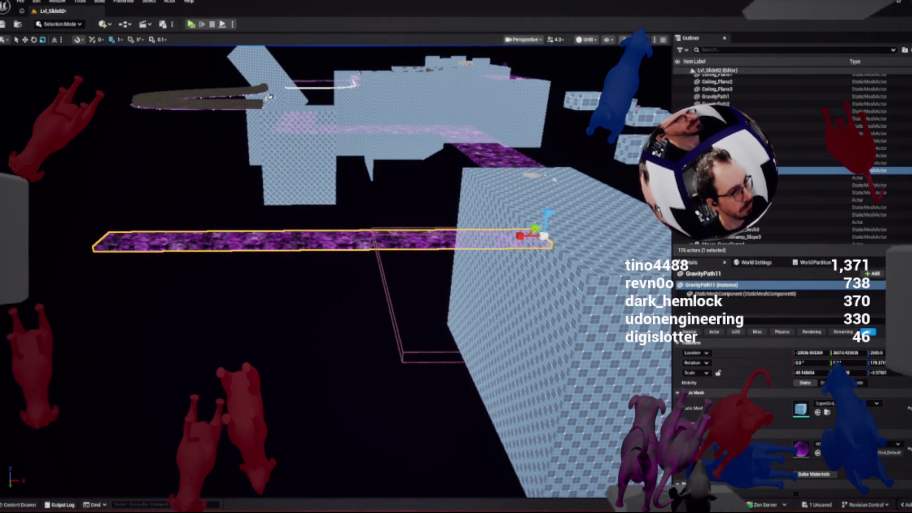
pyautogui.hotkey('ctrl', 'space')
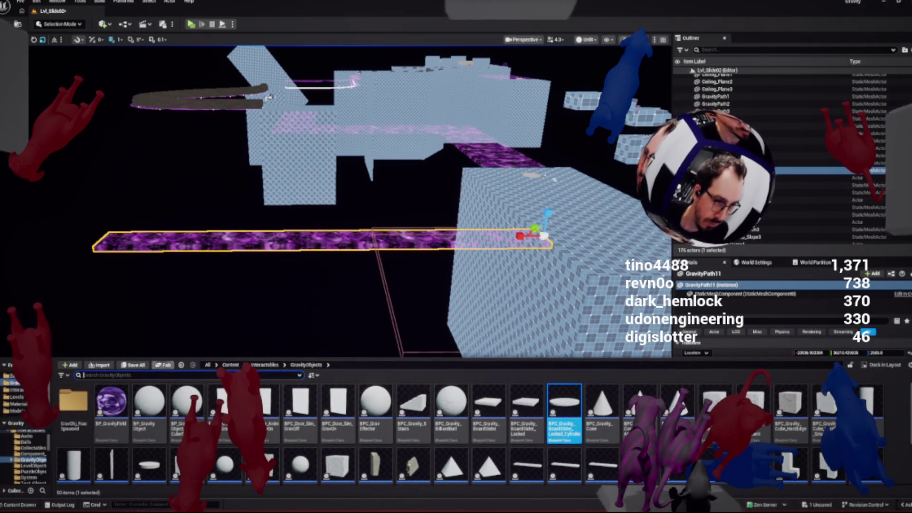
# Save the Lvl_Slide02 level, then select the locked board slider block
pyautogui.hotkey('ctrl', 'shift', 's')
pyautogui.press('Return')
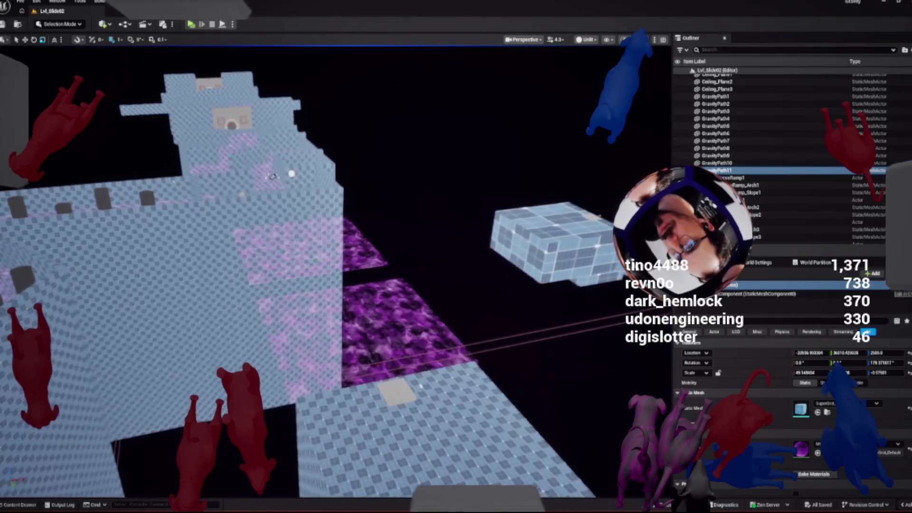
pyautogui.click(401, 390)
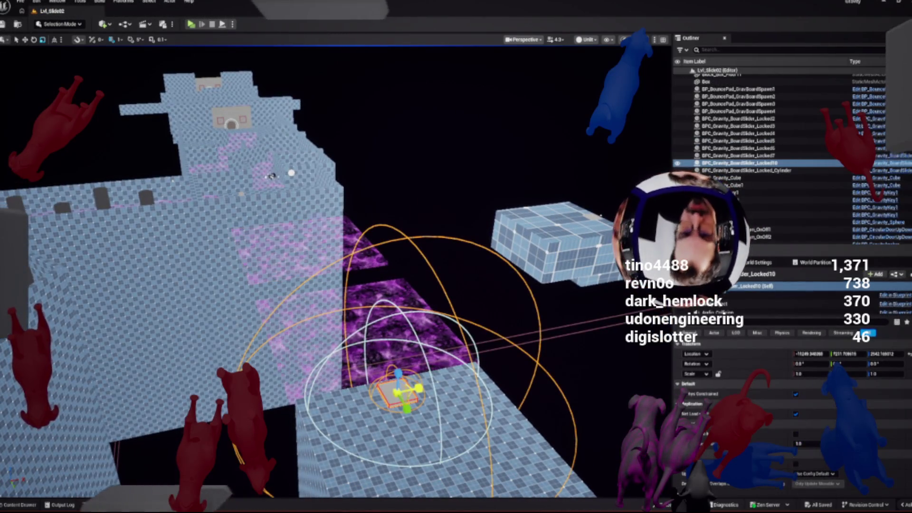
# Delete BPC_Gravity_BoardSlider_Locked10 and select GravityPath7, the second purple plane and the checker floor
pyautogui.press('Delete')
pyautogui.click(398, 342)
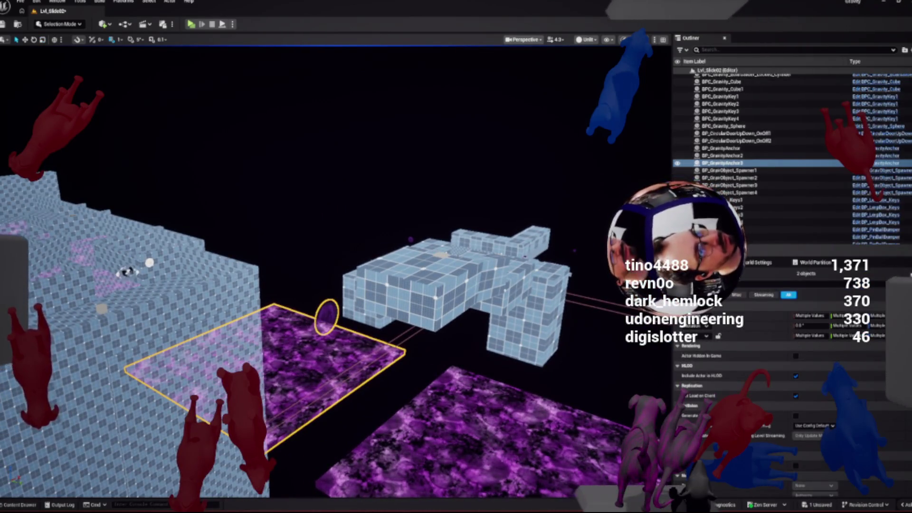
pyautogui.keyDown('ctrl'); pyautogui.click(466, 418); pyautogui.keyUp('ctrl')
pyautogui.keyDown('ctrl'); pyautogui.click(546, 413); pyautogui.keyUp('ctrl')
# Move the two purple planes and checker floor down and away from the lower grid box
pyautogui.scroll(-5, 332, 270)
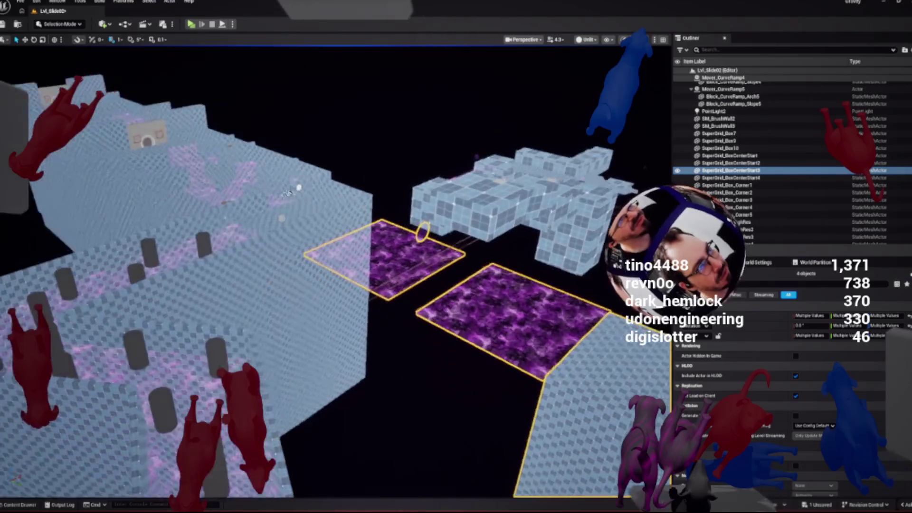
pyautogui.scroll(-5, 361, 175)
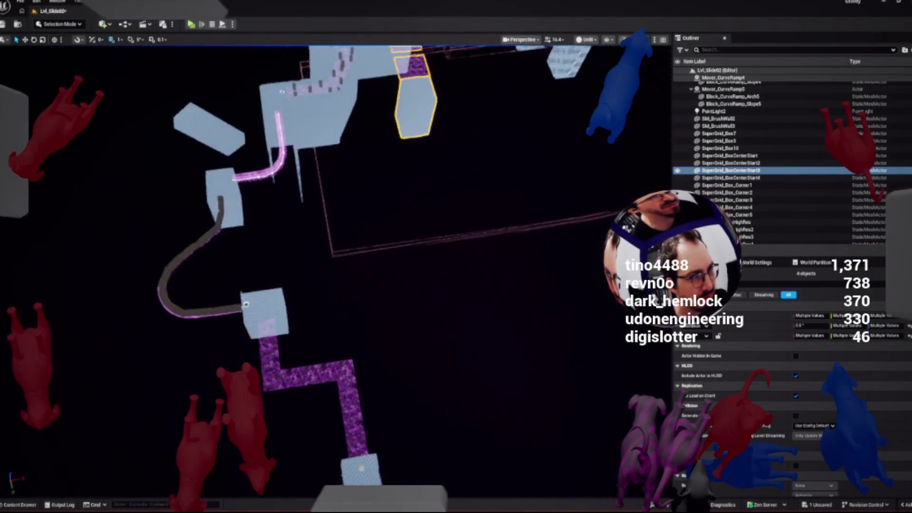
pyautogui.moveTo(281, 162); pyautogui.dragTo(281, 125)
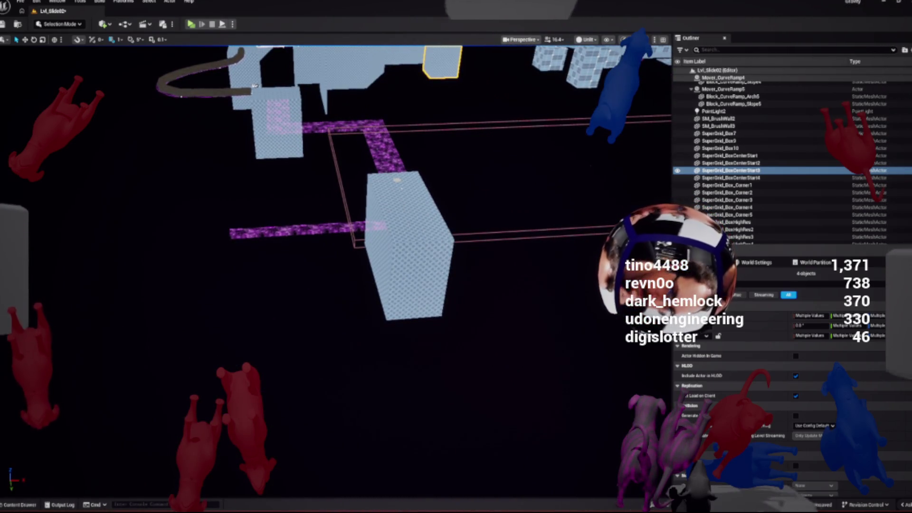
pyautogui.moveTo(281, 124); pyautogui.dragTo(281, 162)
pyautogui.press('w')
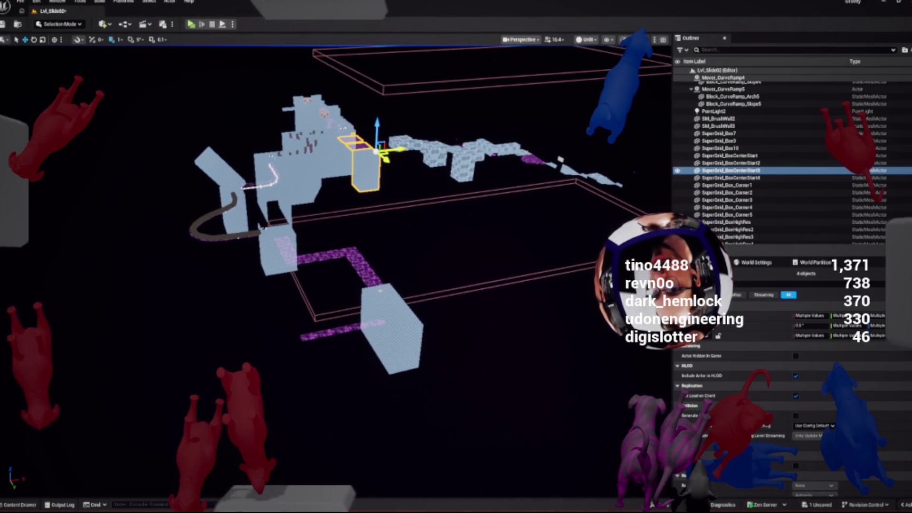
pyautogui.moveTo(408, 227)
pyautogui.mouseDown()
pyautogui.moveTo(466, 425)
pyautogui.moveTo(545, 460)
pyautogui.moveTo(529, 439)
pyautogui.moveTo(521, 443)
pyautogui.moveTo(496, 354)
pyautogui.mouseUp()
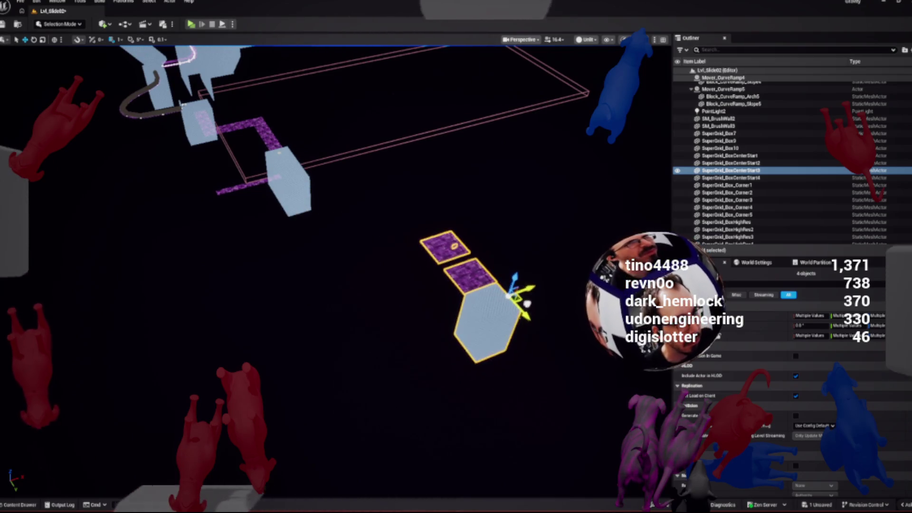
# Select the long GravityPath11 purple strip and frame the camera on it
pyautogui.scroll(10, 333, 156)
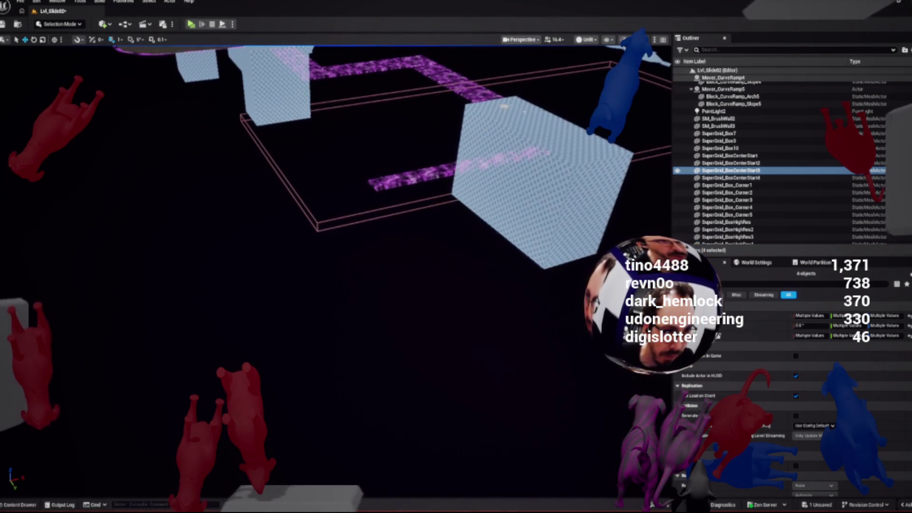
pyautogui.click(413, 178)
pyautogui.press('f')
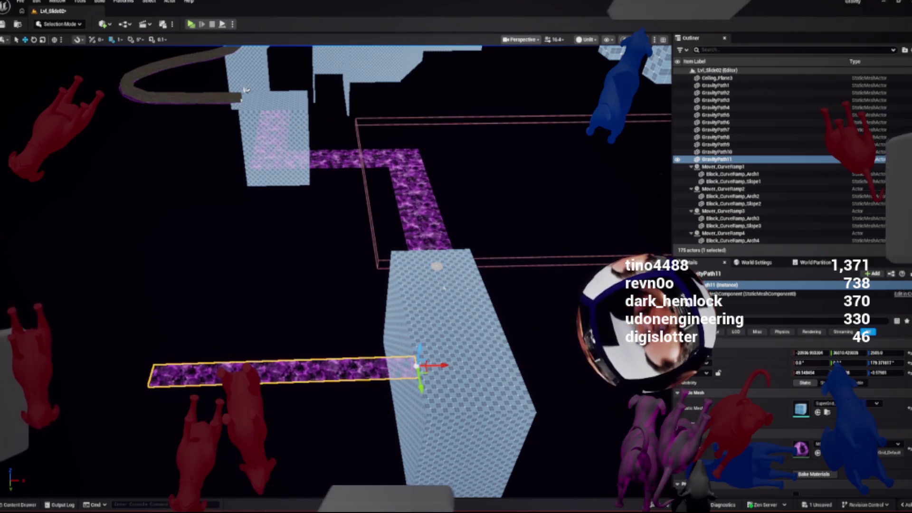
# Delete GravityPath11, then select GravityPath8 and zoom in on it
pyautogui.press('Delete')
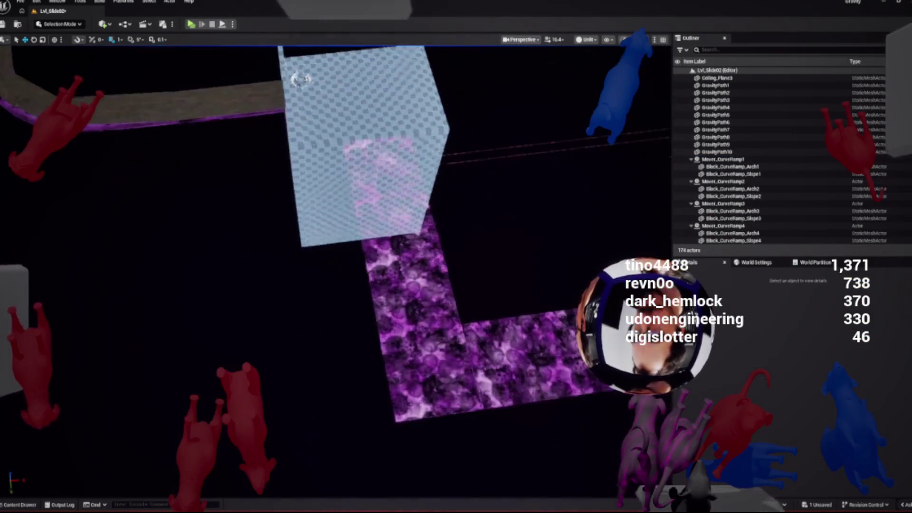
pyautogui.click(314, 285)
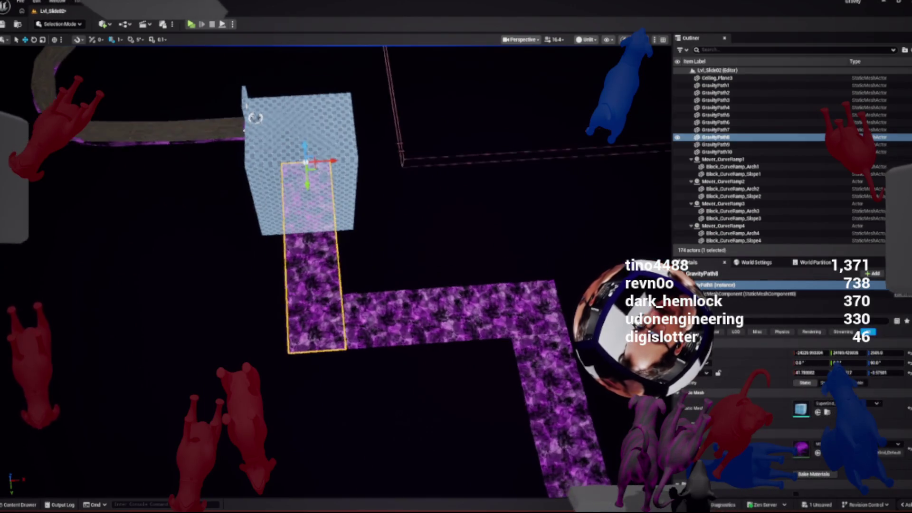
pyautogui.scroll(3, 332, 238)
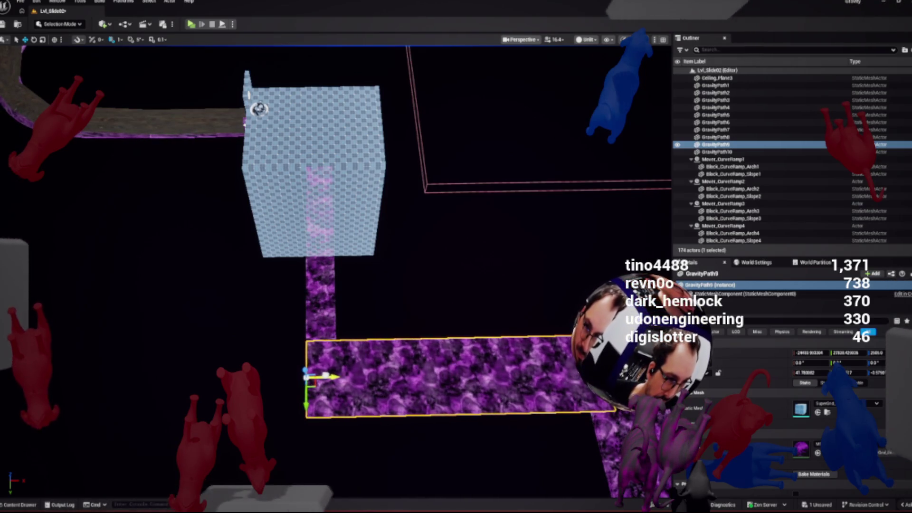
pyautogui.scroll(5, 335, 278)
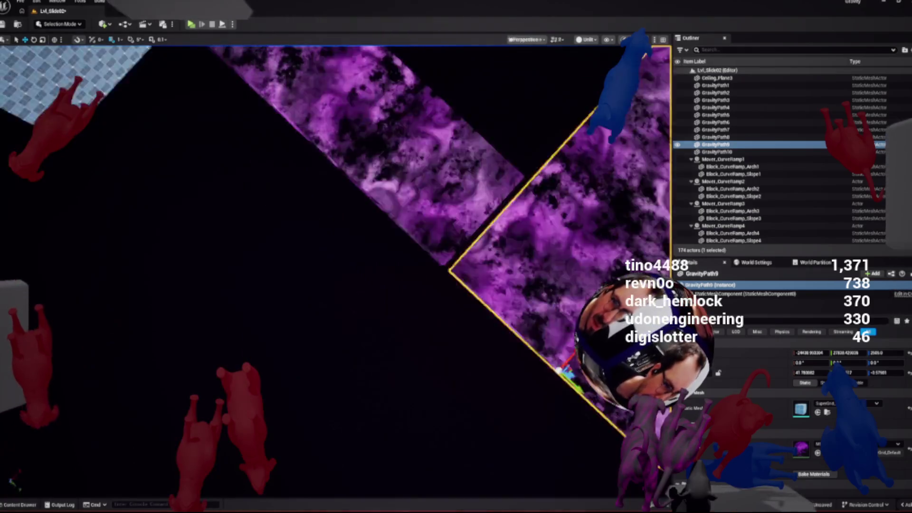
# Frame GravityPath8 from the Outliner, then save all modified content including Lvl_Slide02
pyautogui.doubleClick(715, 136)
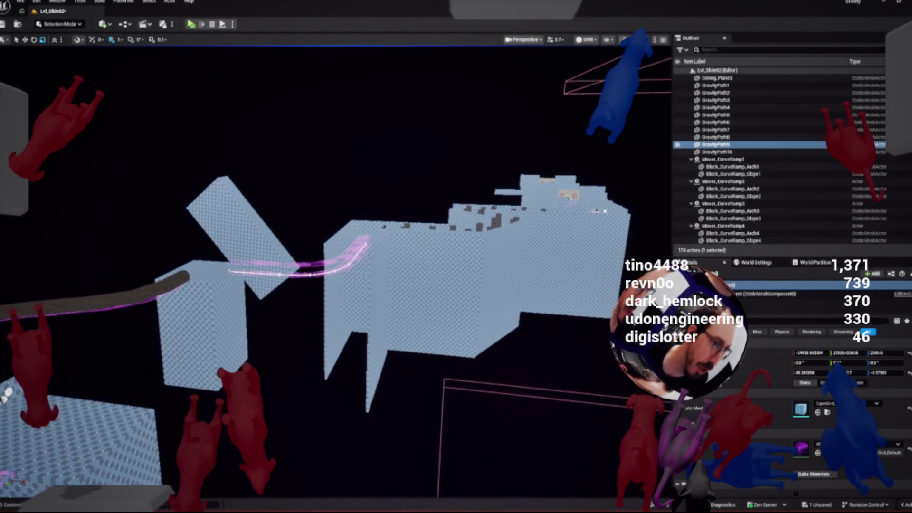
pyautogui.hotkey('ctrl', 'space')
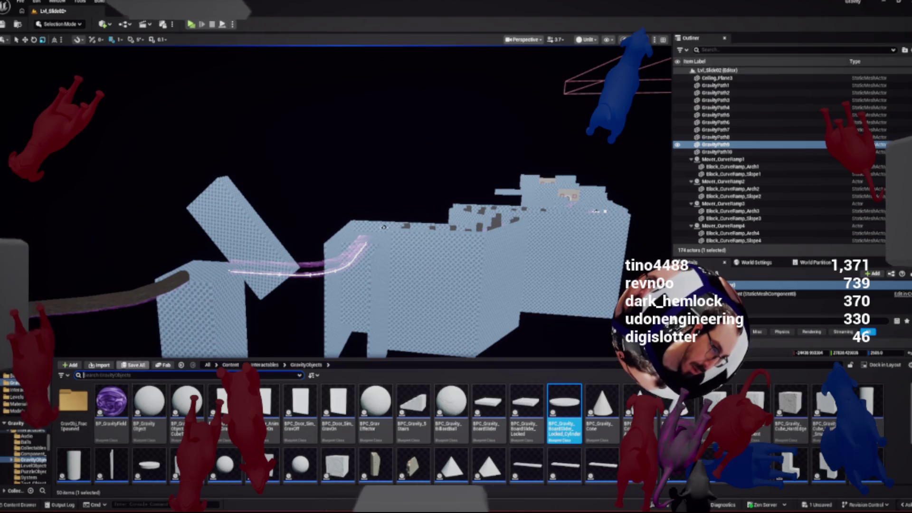
pyautogui.click(134, 365)
pyautogui.click(515, 340)
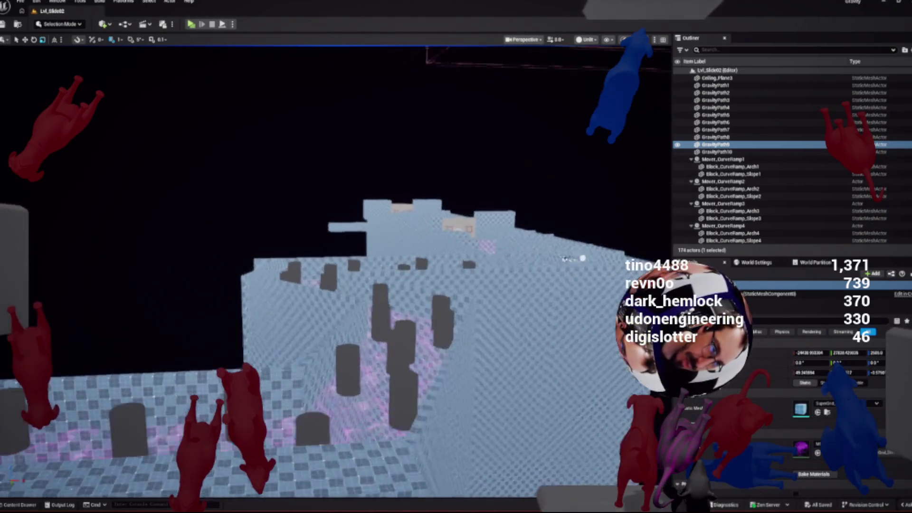
pyautogui.press('w')
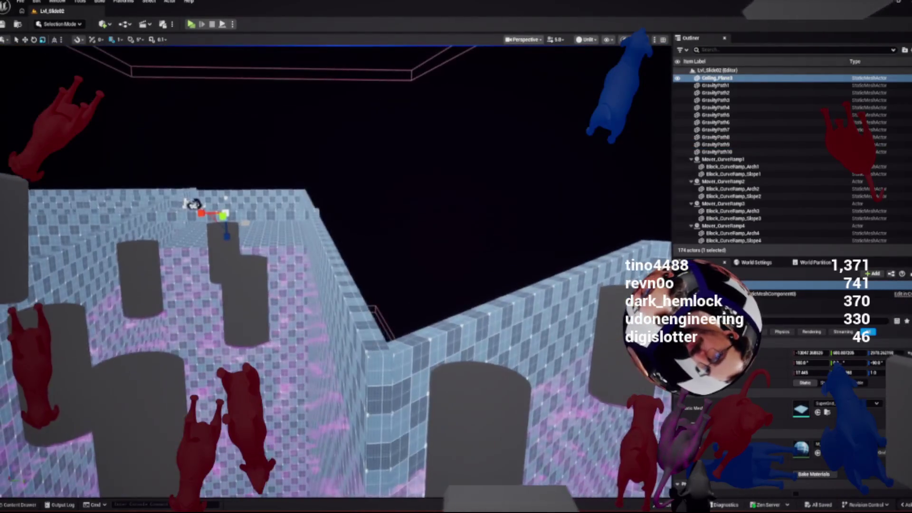
pyautogui.press('f')
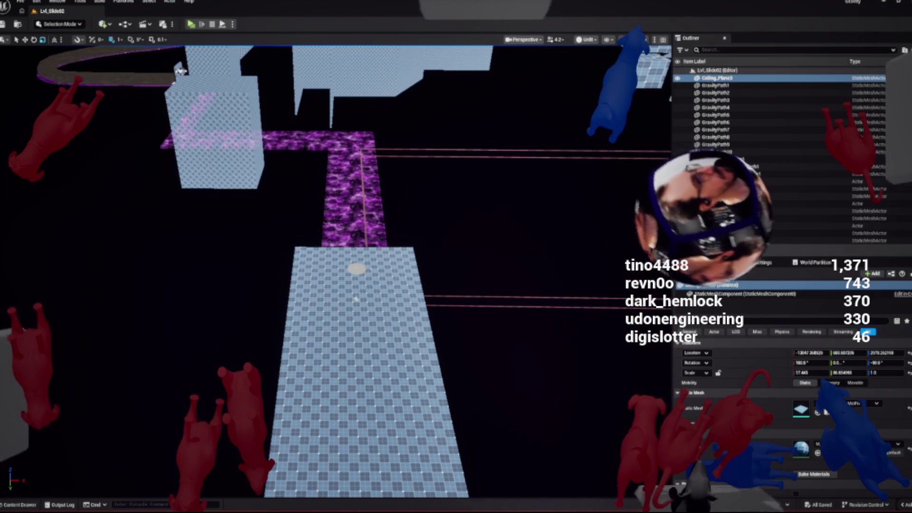
pyautogui.hotkey('ctrl', 'space')
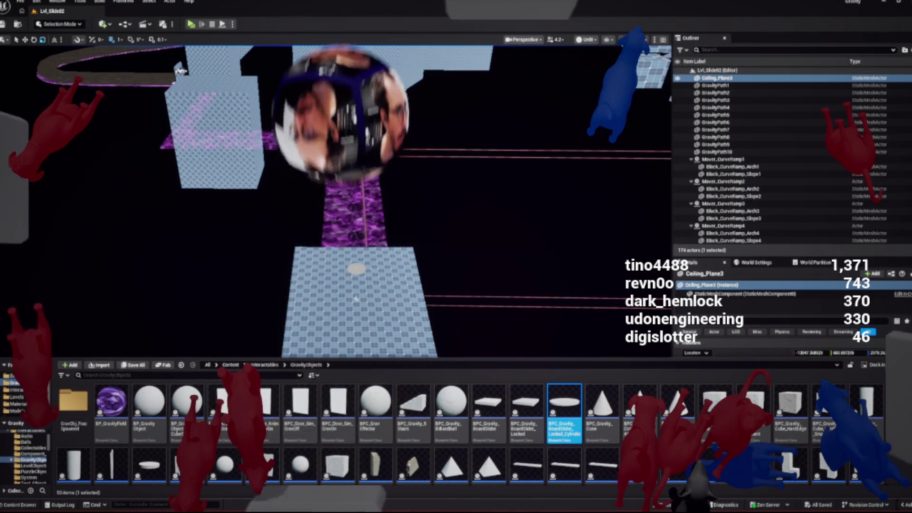
pyautogui.click(355, 298)
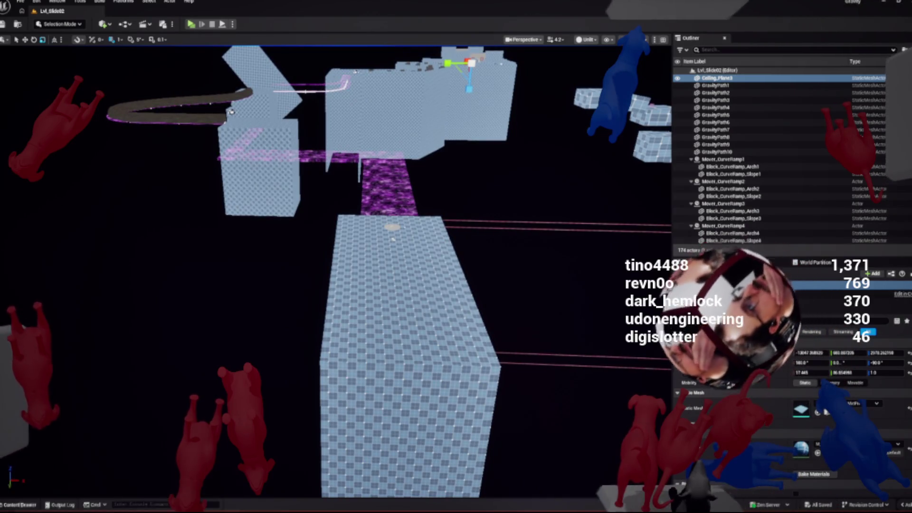
pyautogui.hotkey('ctrl', 'space')
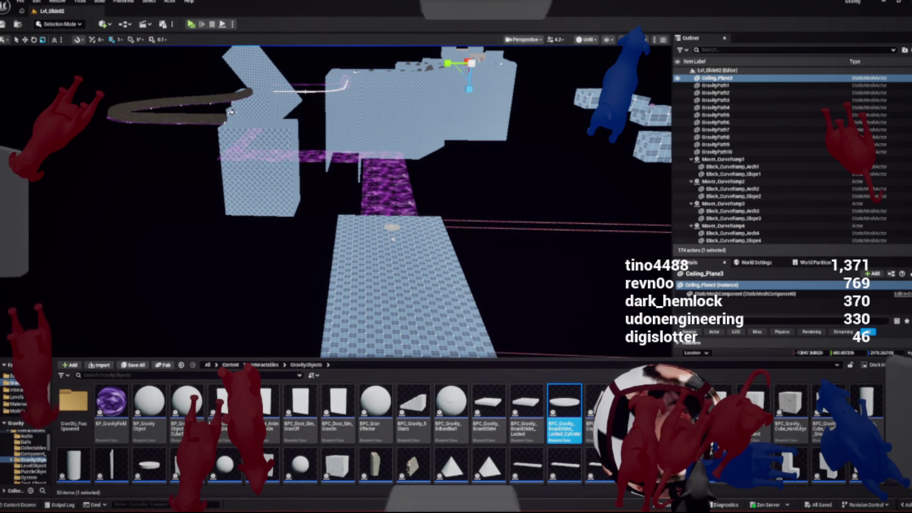
pyautogui.hotkey('ctrl', 'space')
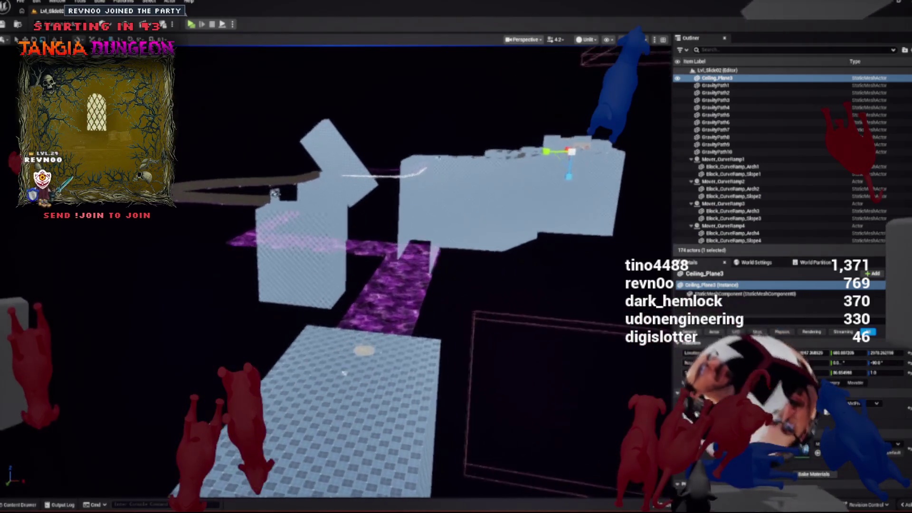
# Select the SuperGrid_BoxCenterStart2 grid box in the viewport
pyautogui.click(417, 193)
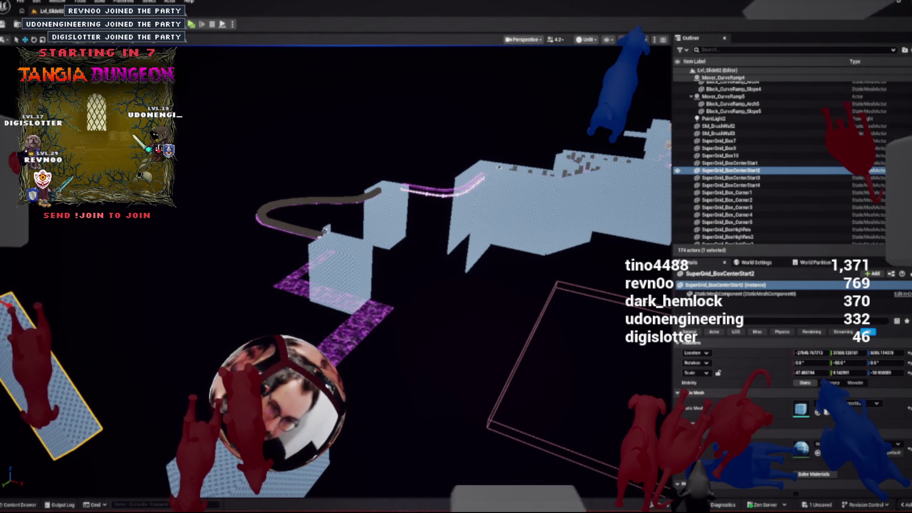
# Fly toward the purple tiles and drag SuperGrid_BoxCenterStart2 down and to the left
pyautogui.press('a')
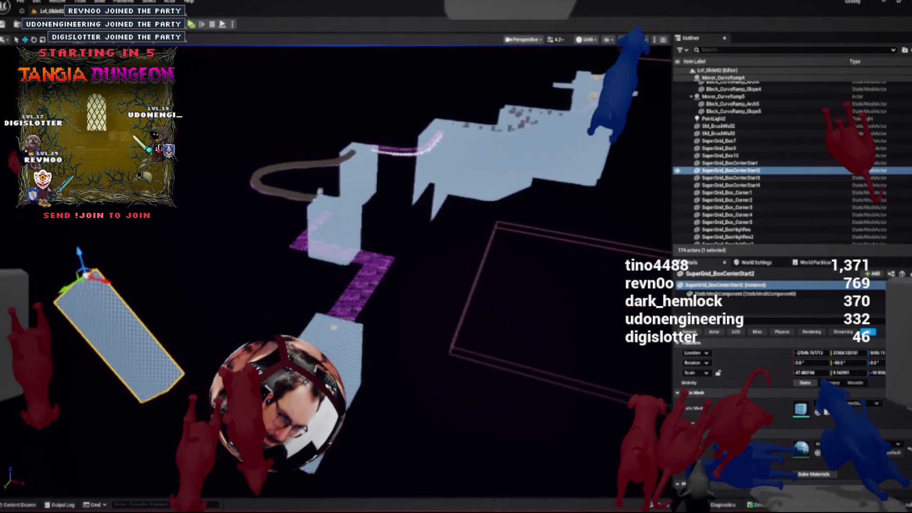
pyautogui.press('a')
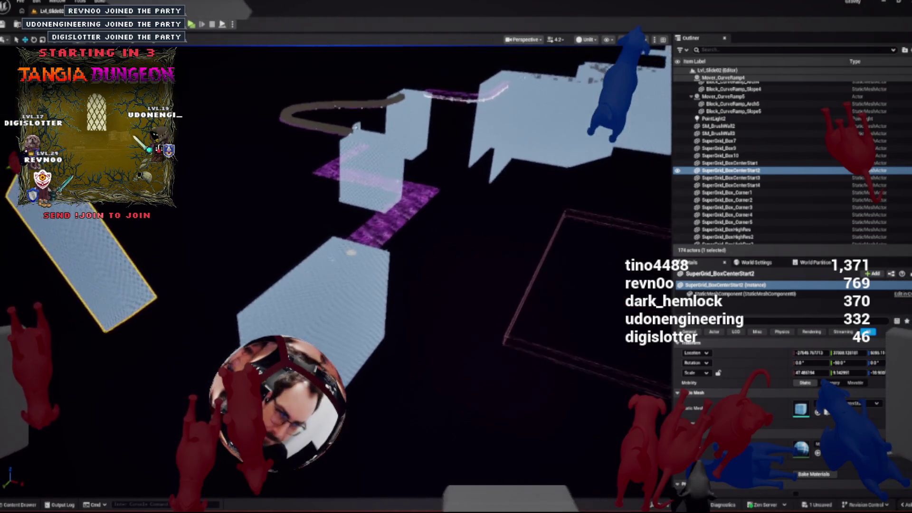
pyautogui.press('a')
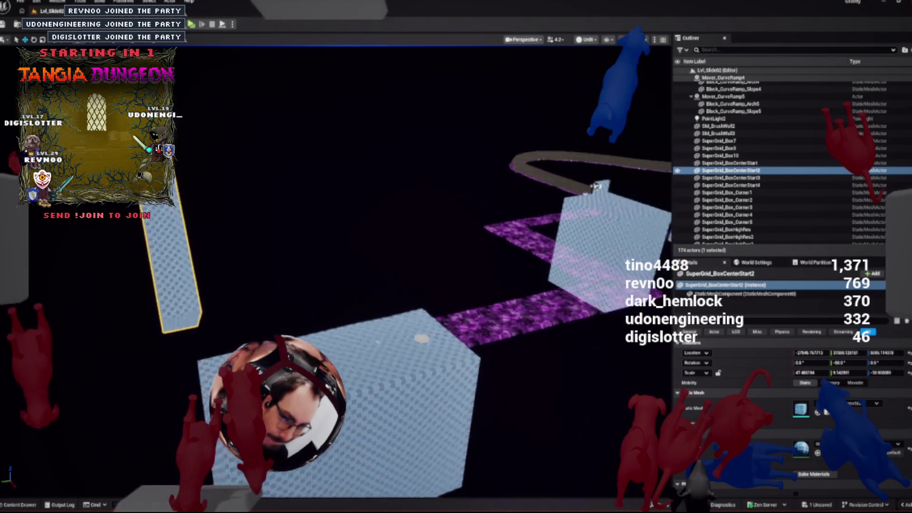
pyautogui.press('a')
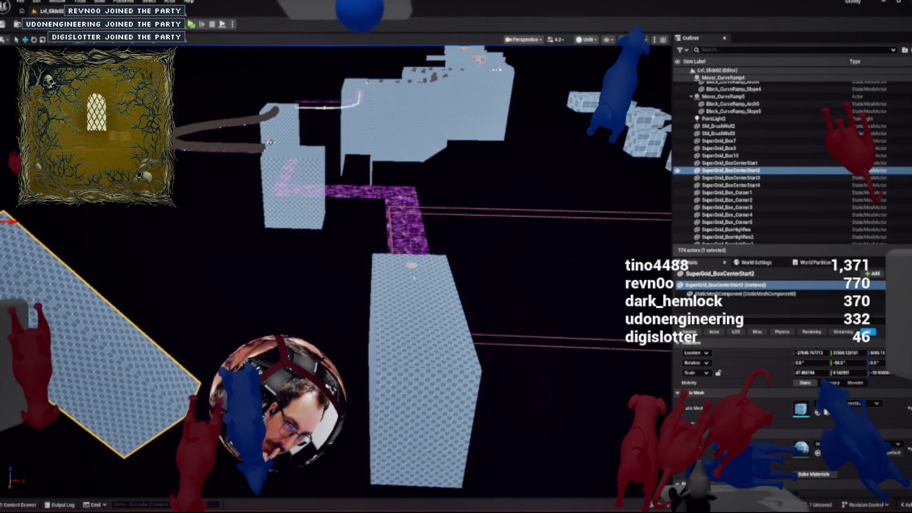
pyautogui.press('w')
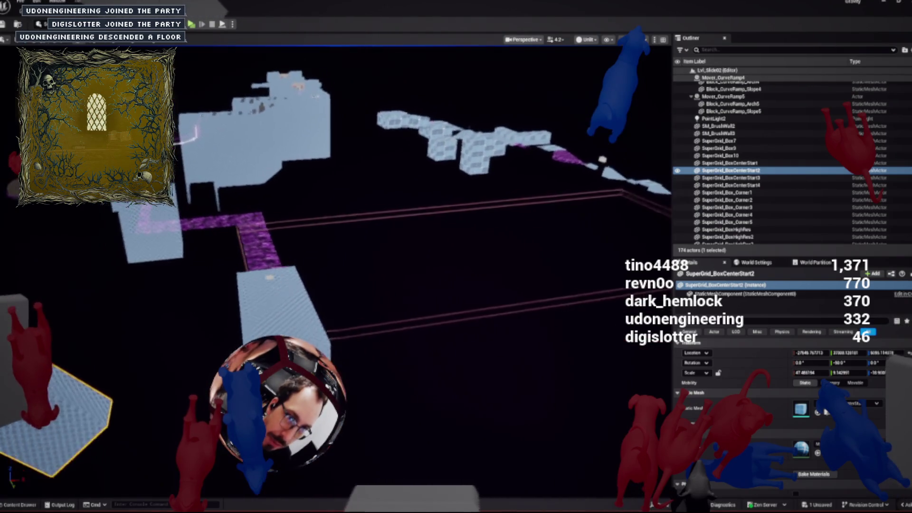
pyautogui.press('w')
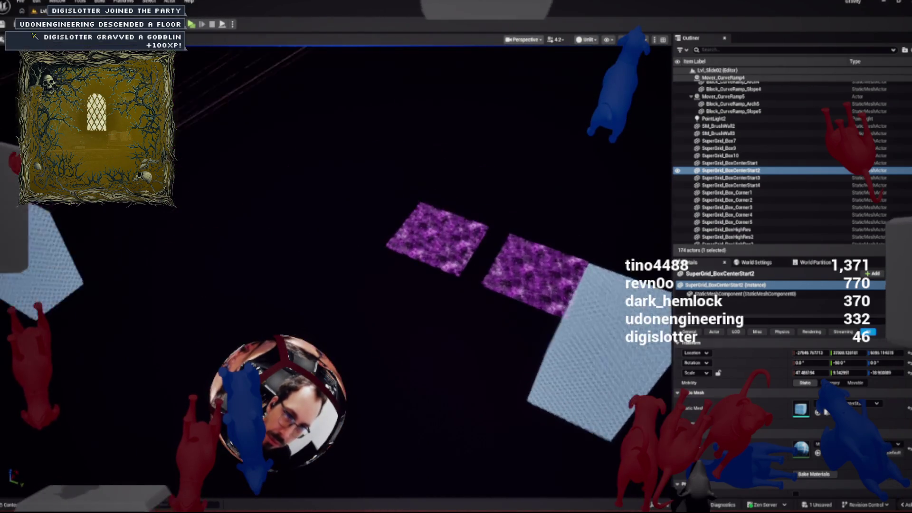
pyautogui.press('w')
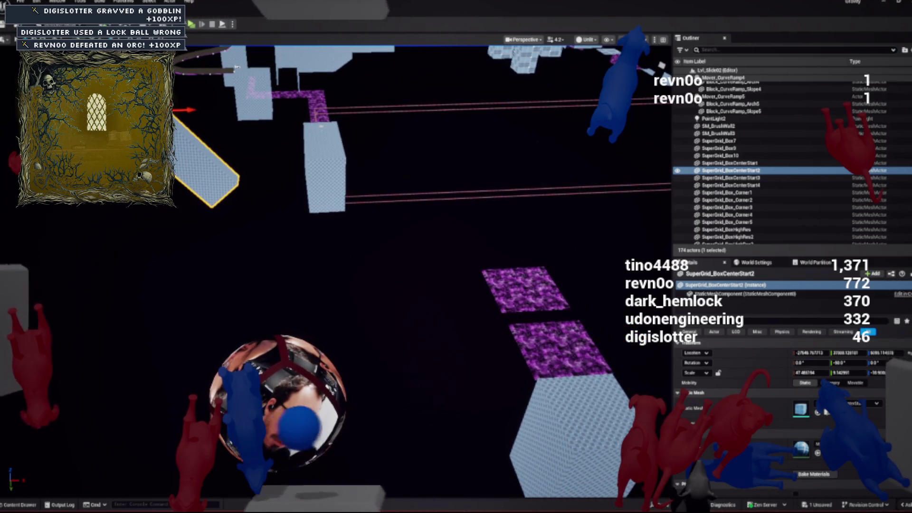
pyautogui.moveTo(164, 121)
pyautogui.mouseDown()
pyautogui.moveTo(88, 245)
pyautogui.moveTo(74, 294)
pyautogui.mouseUp()
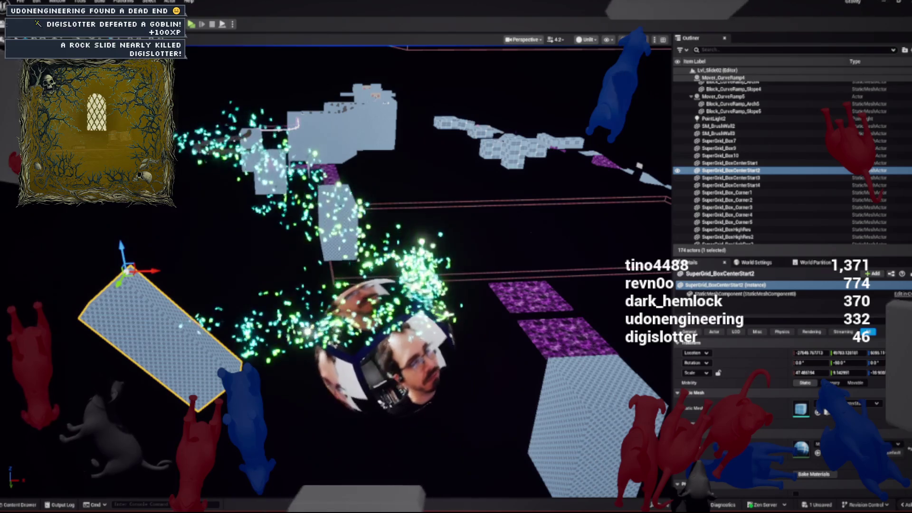
pyautogui.scroll(3, 333, 266)
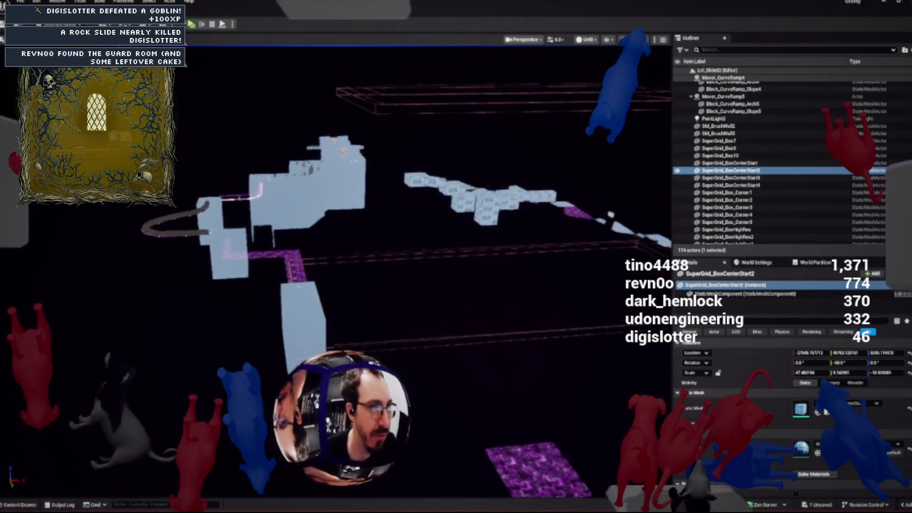
pyautogui.scroll(2, 333, 266)
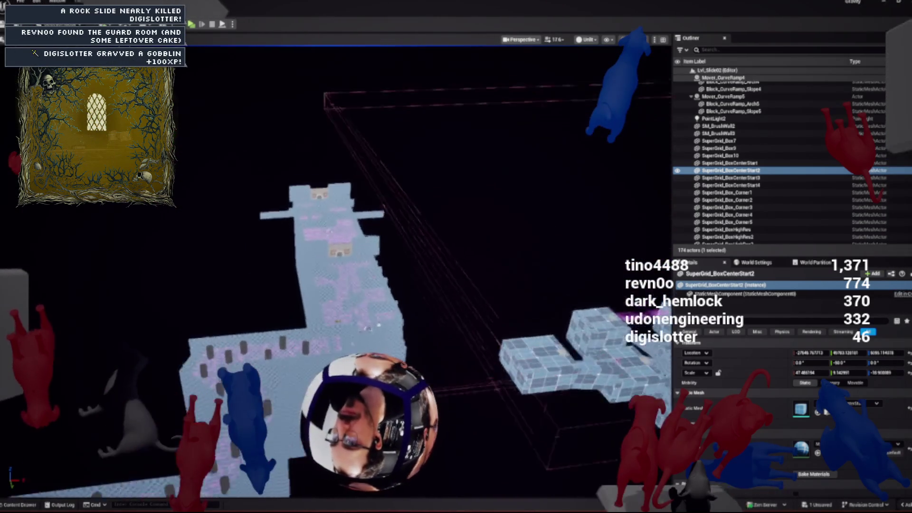
pyautogui.press('f')
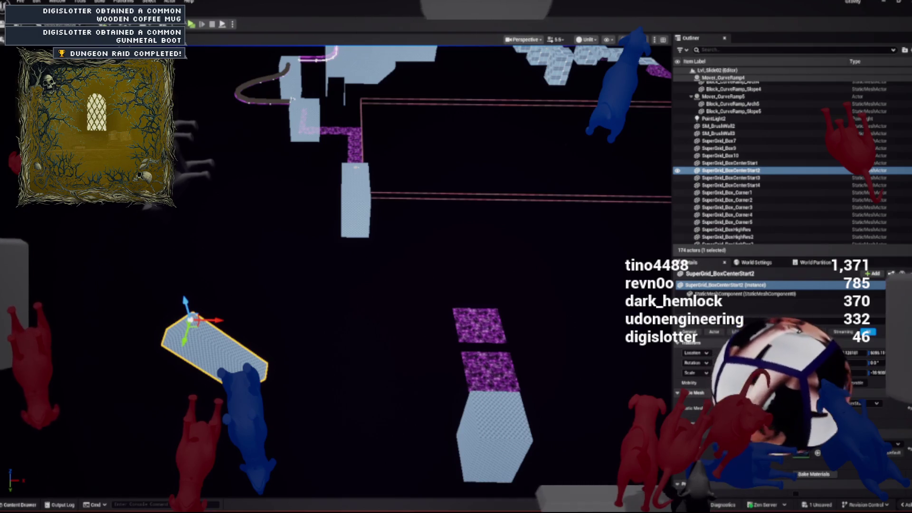
# Save the modified Lvl_Slide02 level with the Content Drawer open, confirming Save Selected
pyautogui.hotkey('ctrl', 'space')
pyautogui.hotkey('ctrl', 'shift', 's')
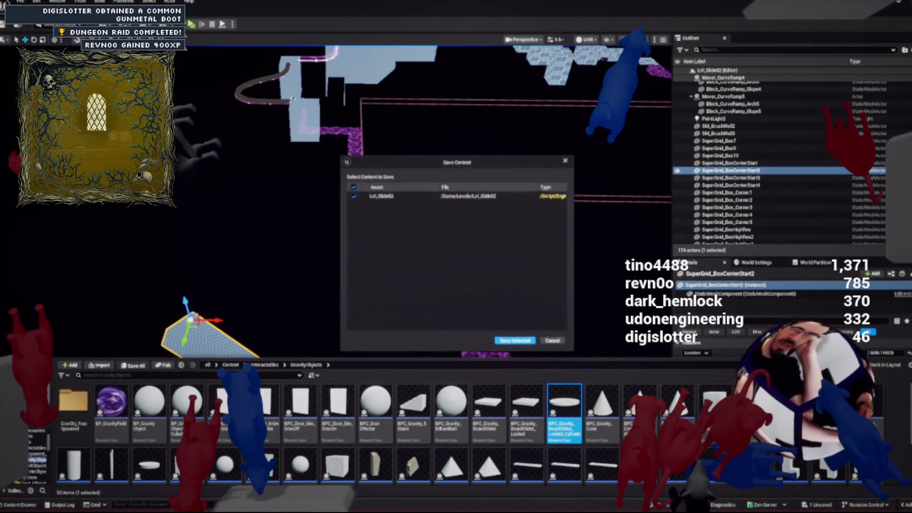
pyautogui.press('Return')
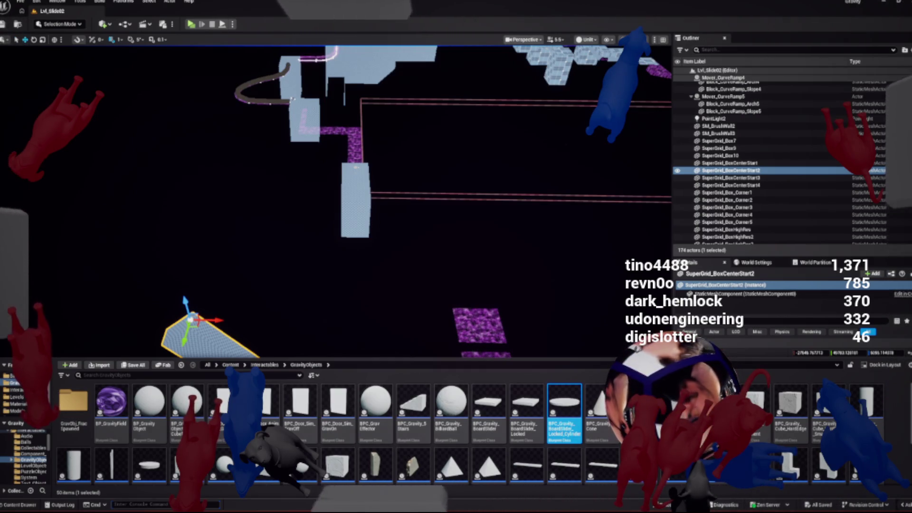
# Close the Content Drawer and drag the grid slab slightly along its Y axis
pyautogui.hotkey('ctrl', 'space')
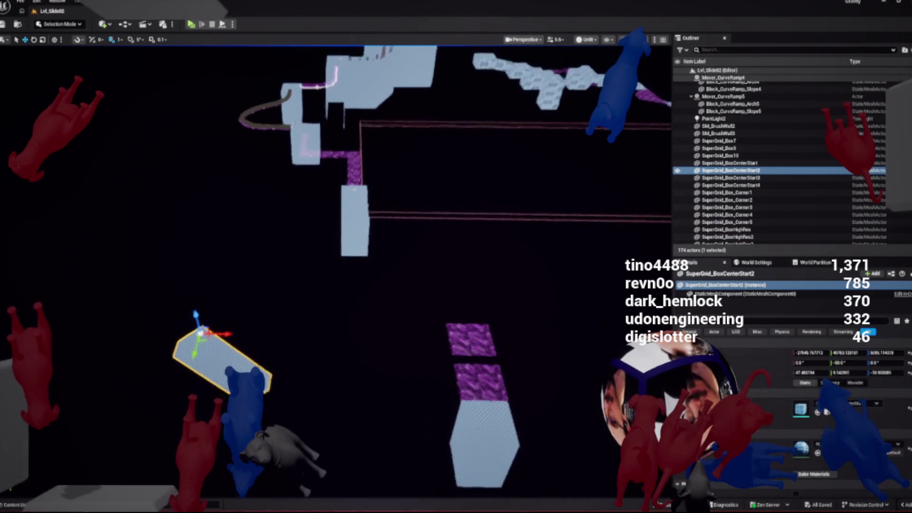
pyautogui.press('a')
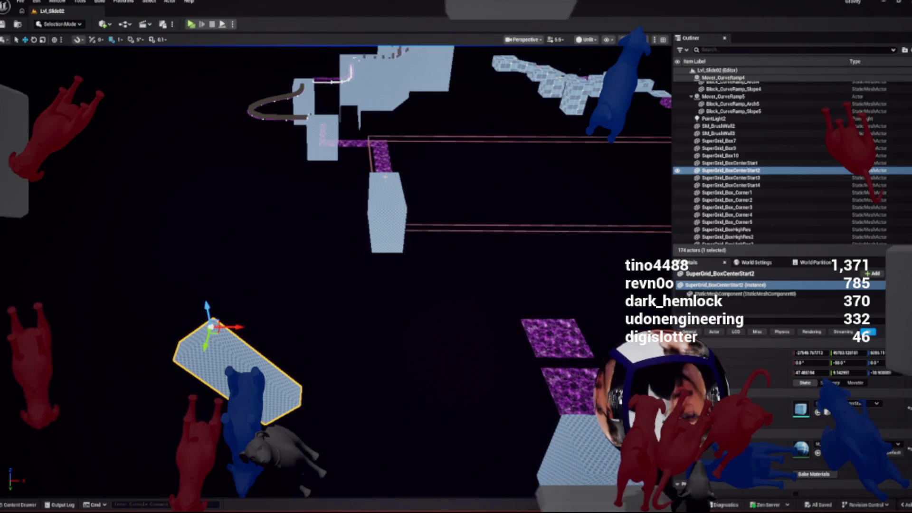
pyautogui.moveTo(208, 338)
pyautogui.mouseDown()
pyautogui.moveTo(213, 320)
pyautogui.moveTo(188, 303)
pyautogui.mouseUp()
# Try moving the two purple tiles and hexagon grid box left, then undo it
pyautogui.click(575, 456)
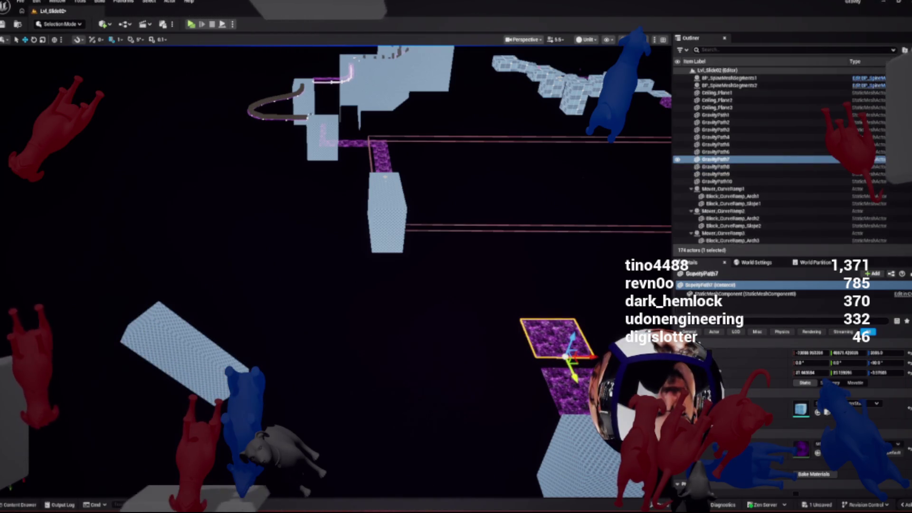
pyautogui.keyDown('ctrl'); pyautogui.click(556, 337); pyautogui.keyUp('ctrl')
pyautogui.keyDown('ctrl'); pyautogui.click(568, 384); pyautogui.keyUp('ctrl')
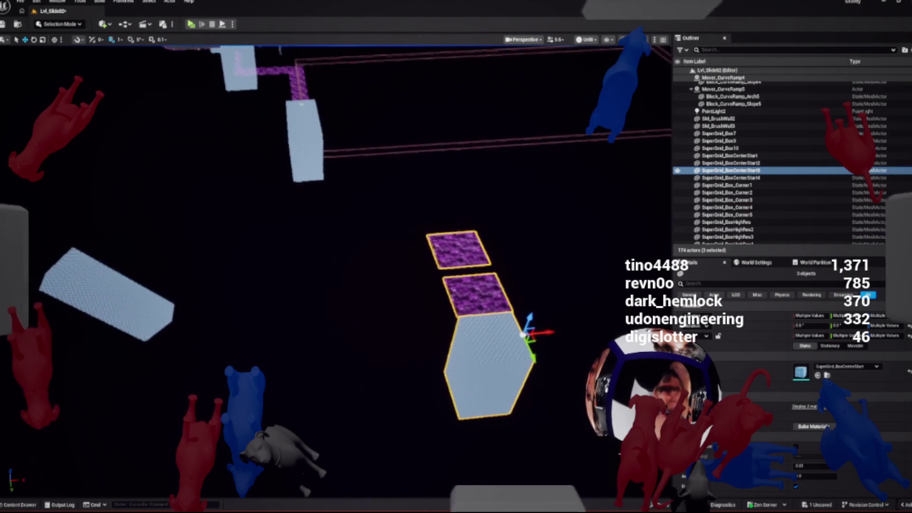
pyautogui.moveTo(523, 337); pyautogui.dragTo(317, 310)
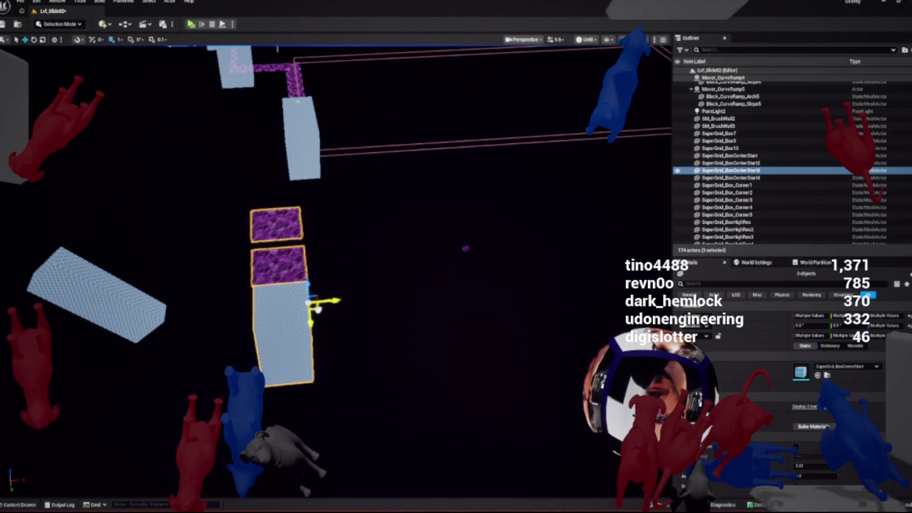
pyautogui.hotkey('ctrl', 'z')
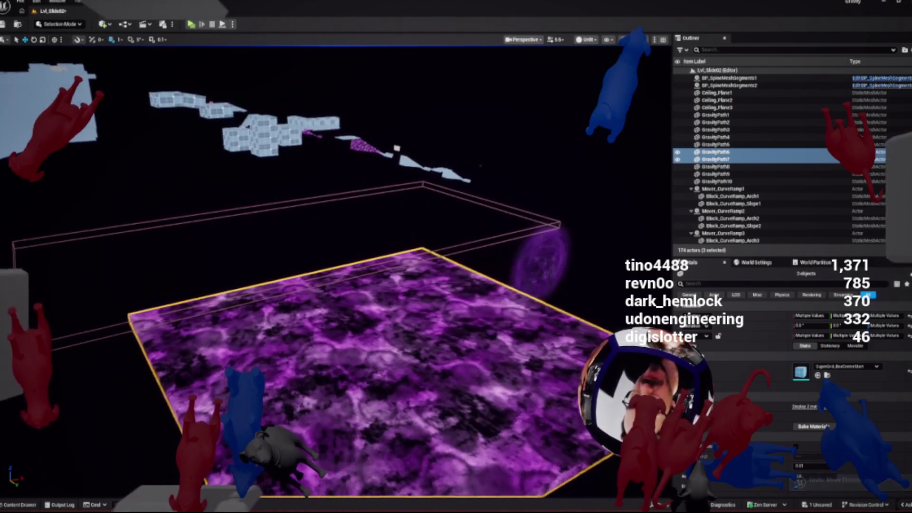
# Select the purple portal ring, then floor GravityPath7, then the ring again
pyautogui.click(541, 262)
pyautogui.click(360, 361)
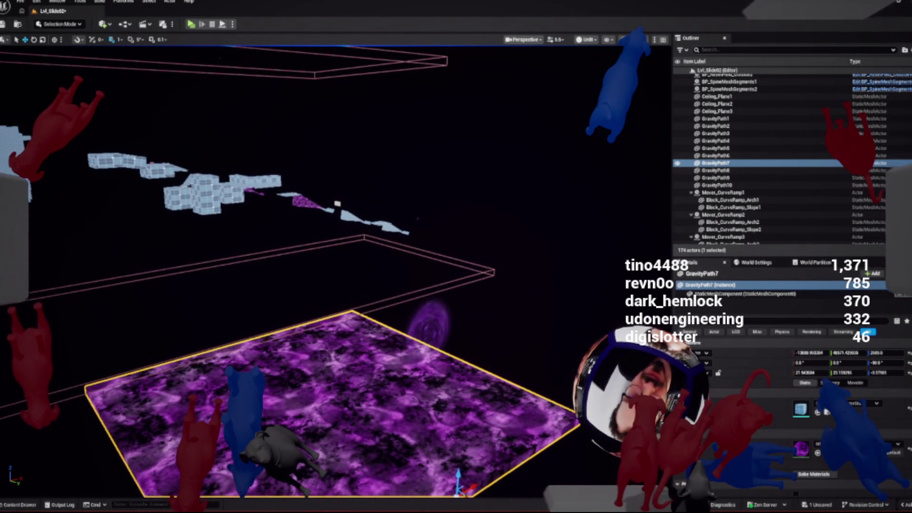
pyautogui.click(427, 328)
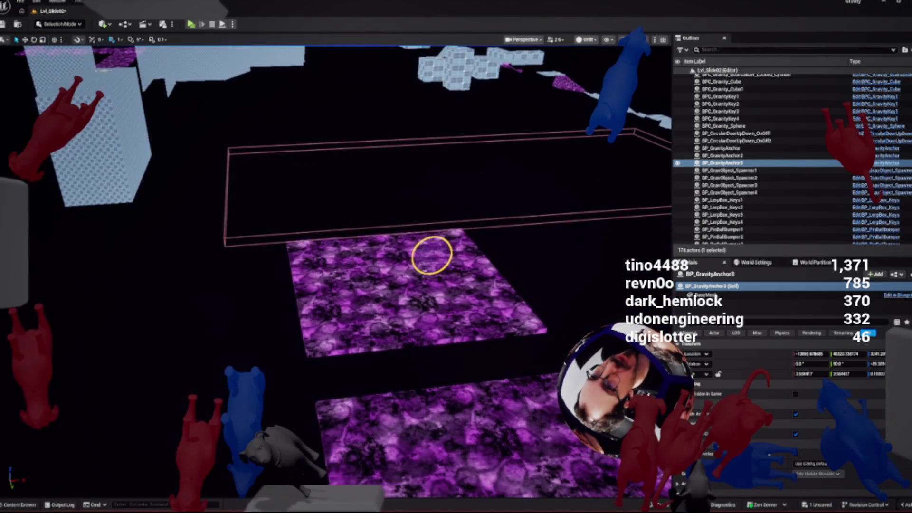
# Slide the two purple tiles and hexagon box left under the tall grid box, then select GravityPath6
pyautogui.click(417, 285)
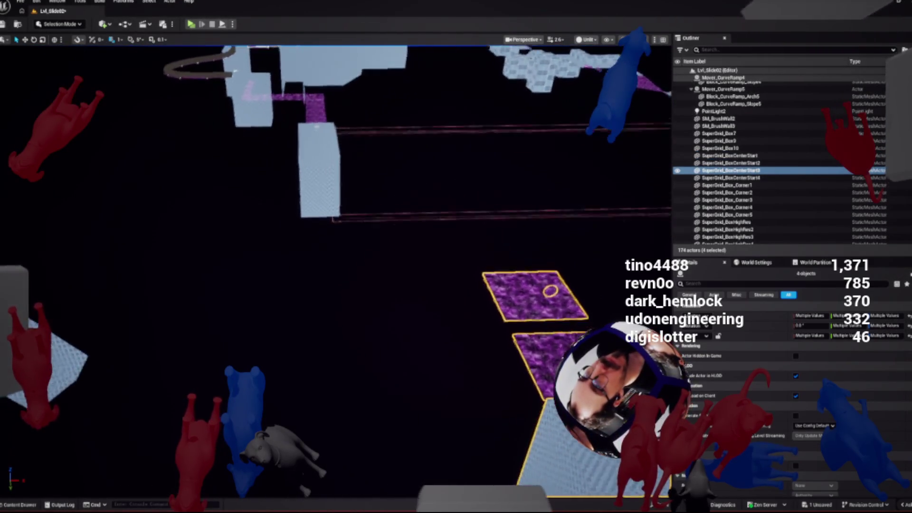
pyautogui.press('f')
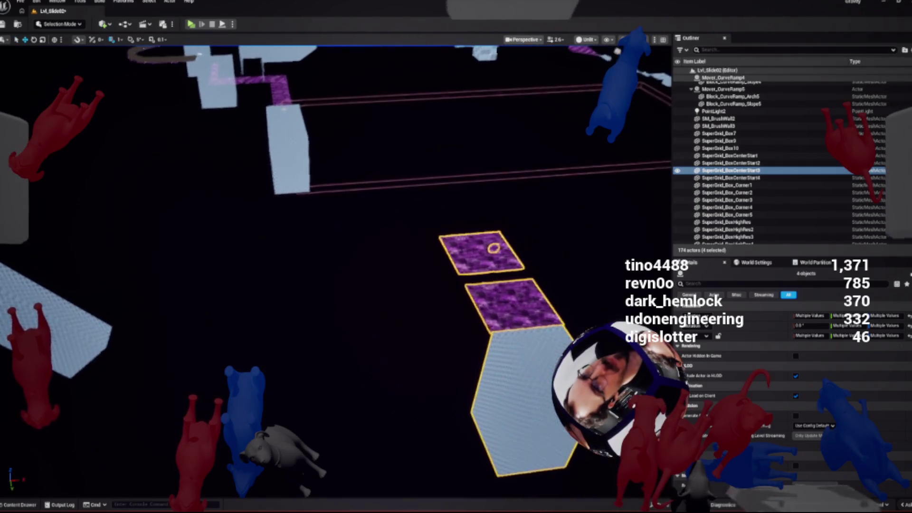
pyautogui.moveTo(579, 332)
pyautogui.mouseDown()
pyautogui.moveTo(376, 315)
pyautogui.moveTo(276, 292)
pyautogui.mouseUp()
pyautogui.press('f')
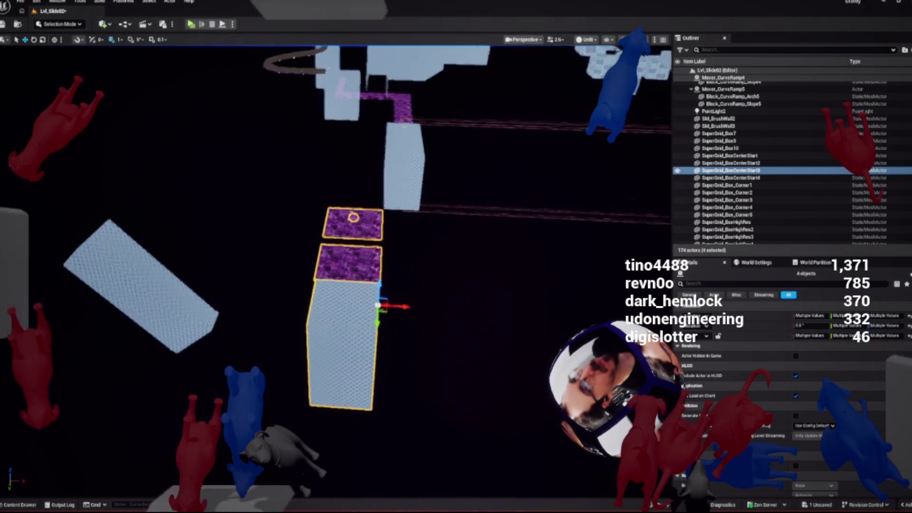
pyautogui.press('w')
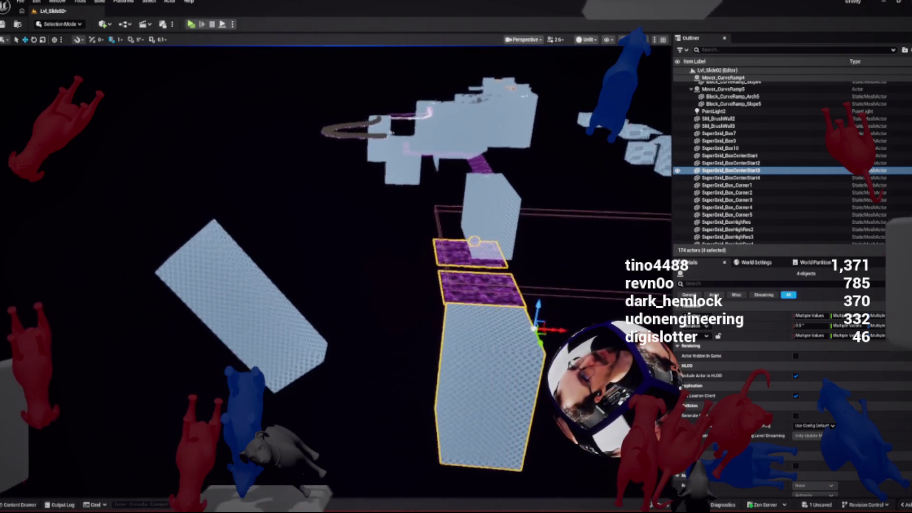
pyautogui.press('w')
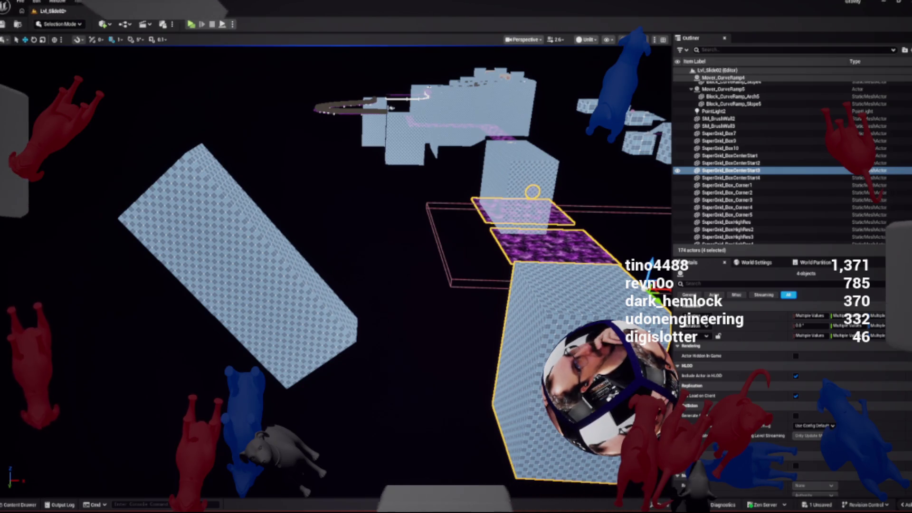
pyautogui.click(550, 247)
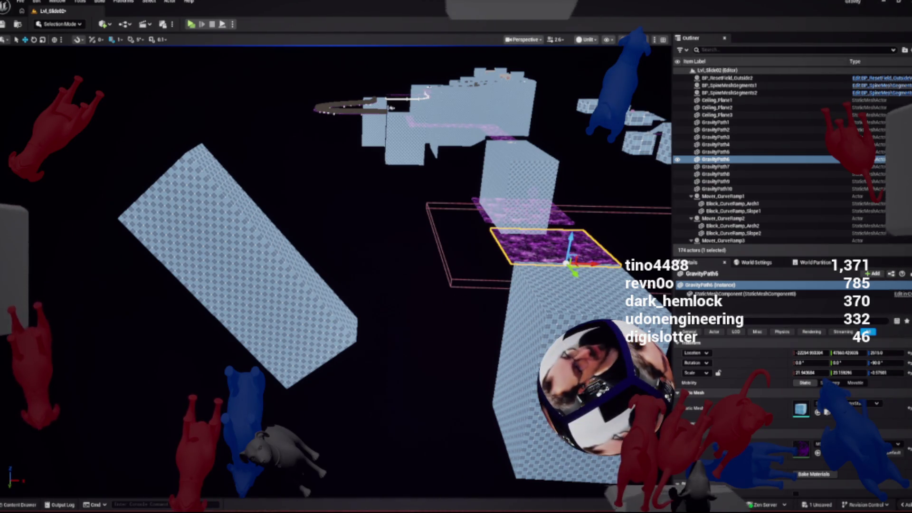
# Orbit down onto GravityPath6 and select the tall SuperGrid_Box_Corner5 box
pyautogui.press('f')
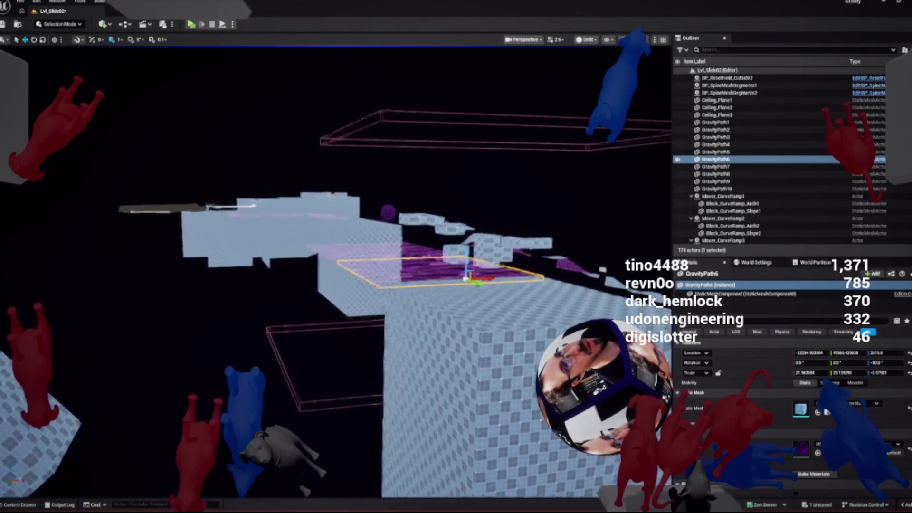
pyautogui.moveTo(333, 266)
pyautogui.mouseDown()
pyautogui.moveTo(256, 276)
pyautogui.moveTo(375, 266)
pyautogui.mouseUp()
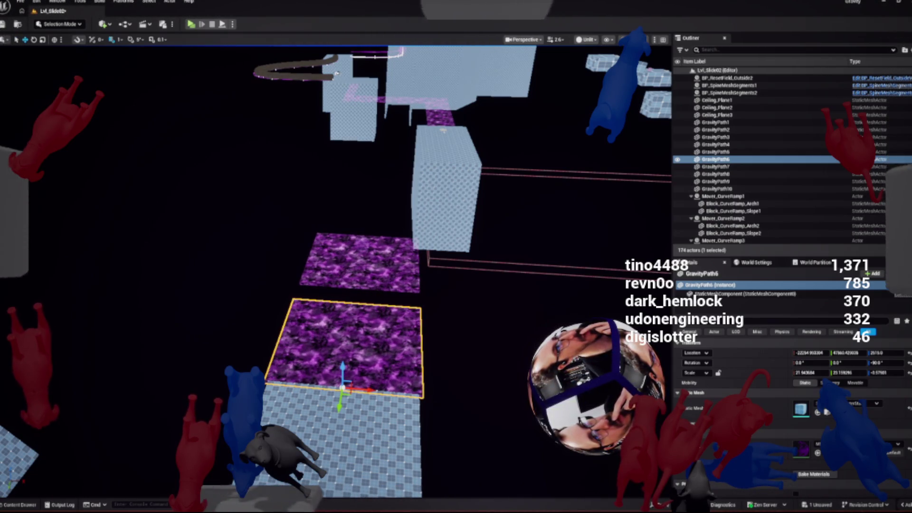
pyautogui.click(444, 190)
pyautogui.scroll(5, 336, 271)
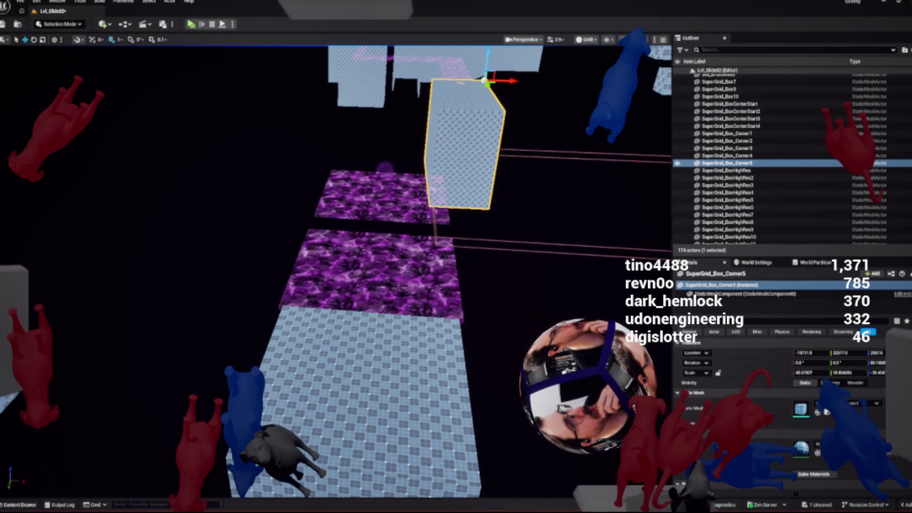
# Save Lvl_Slide02 with the Content Drawer open, confirming Save Selected
pyautogui.hotkey('ctrl', 'space')
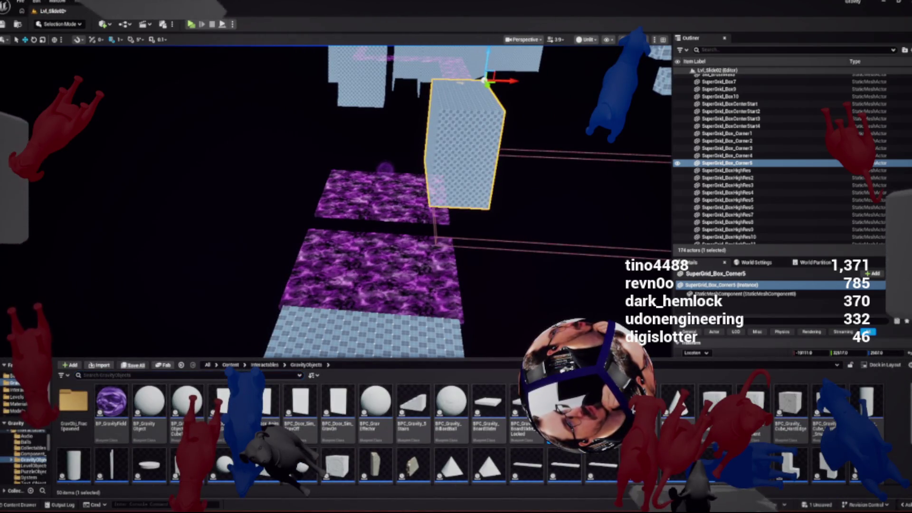
pyautogui.hotkey('ctrl', 'shift', 's')
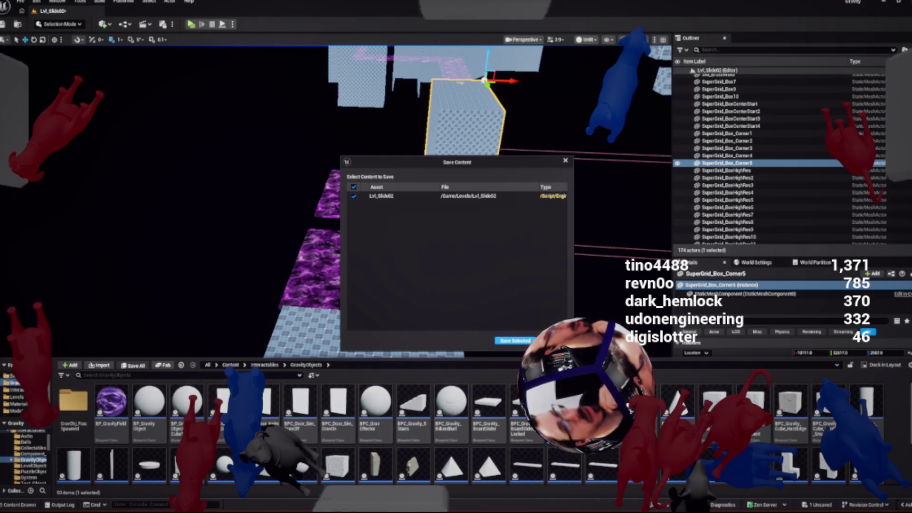
pyautogui.press('Return')
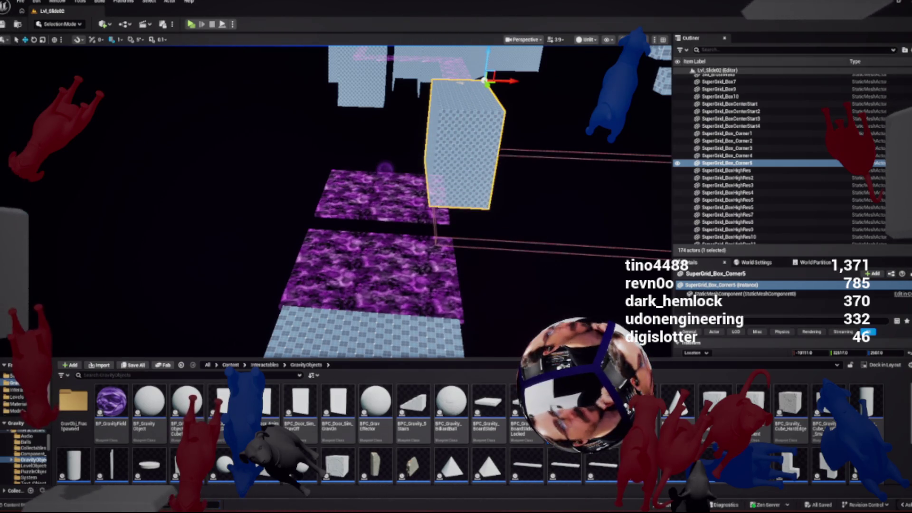